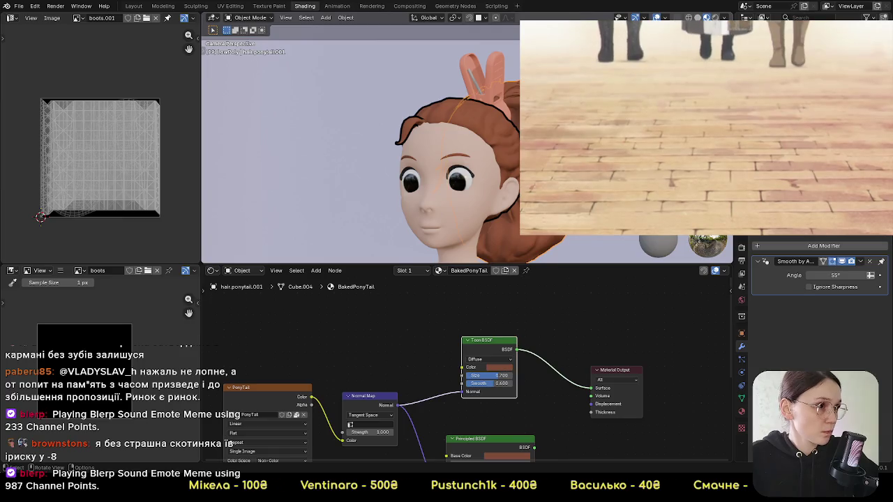
Step: Select the ponytail hair object and add a Solidify modifier to it
{"action": "left_click", "coordinate": [481, 157]}
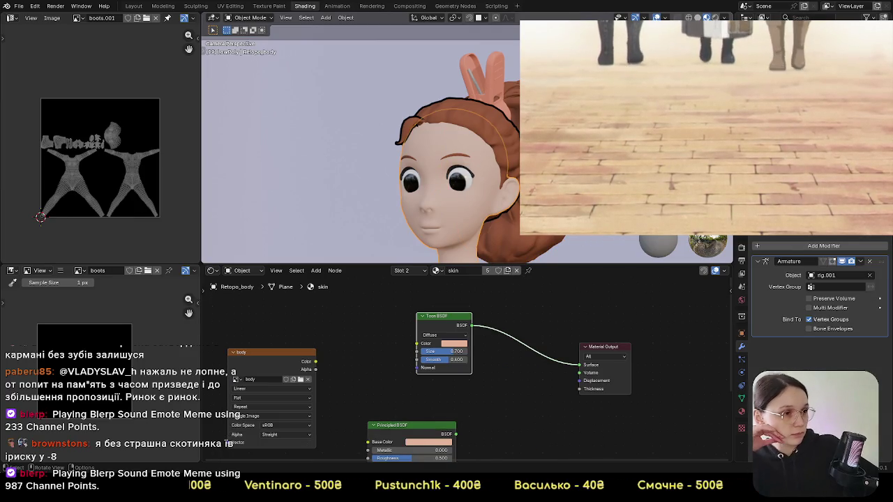
{"action": "left_click", "coordinate": [593, 239]}
{"action": "scroll", "coordinate": [488, 174], "scroll_direction": "down", "scroll_amount": 2}
{"action": "scroll", "coordinate": [453, 174], "scroll_direction": "up", "scroll_amount": 2}
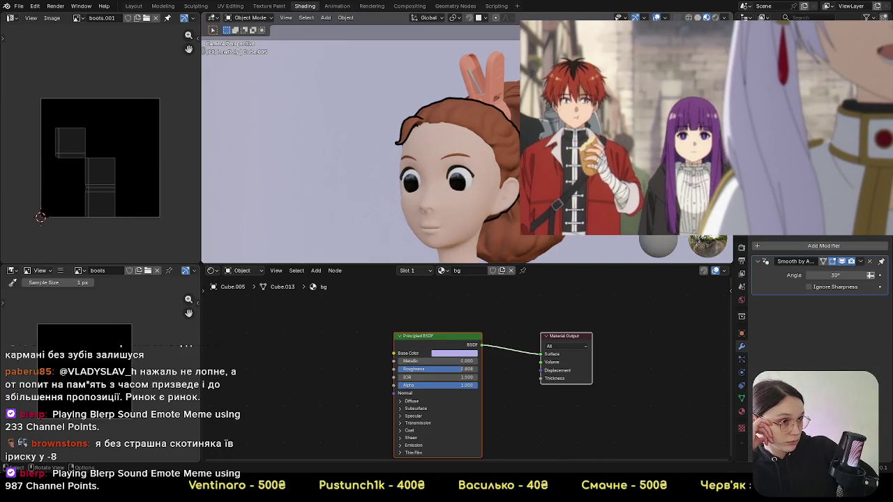
{"action": "left_click", "coordinate": [425, 125]}
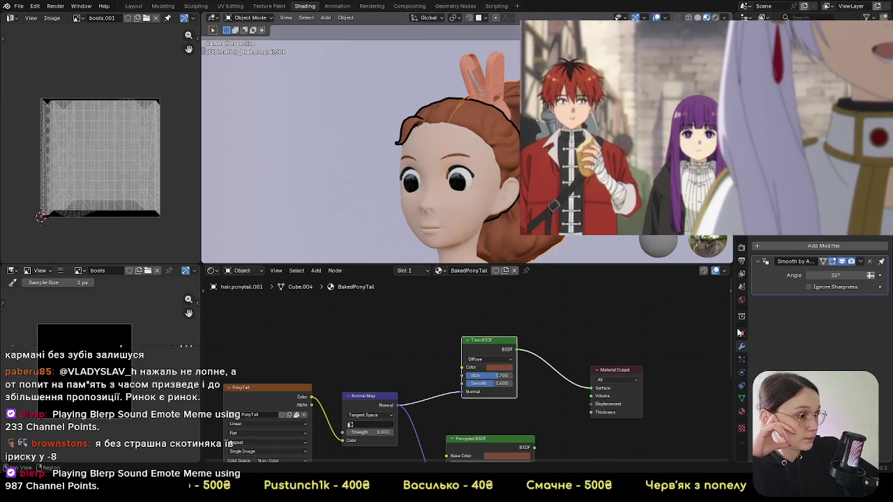
{"action": "left_click", "coordinate": [774, 246]}
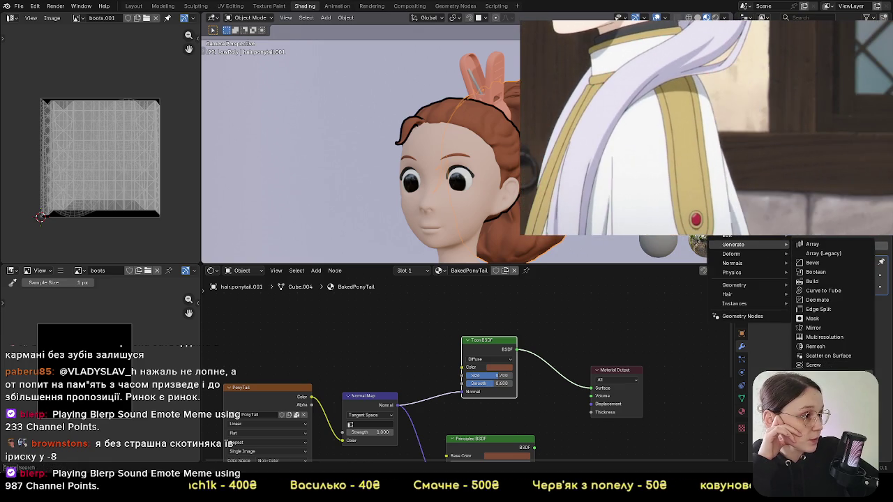
{"action": "left_click", "coordinate": [813, 383]}
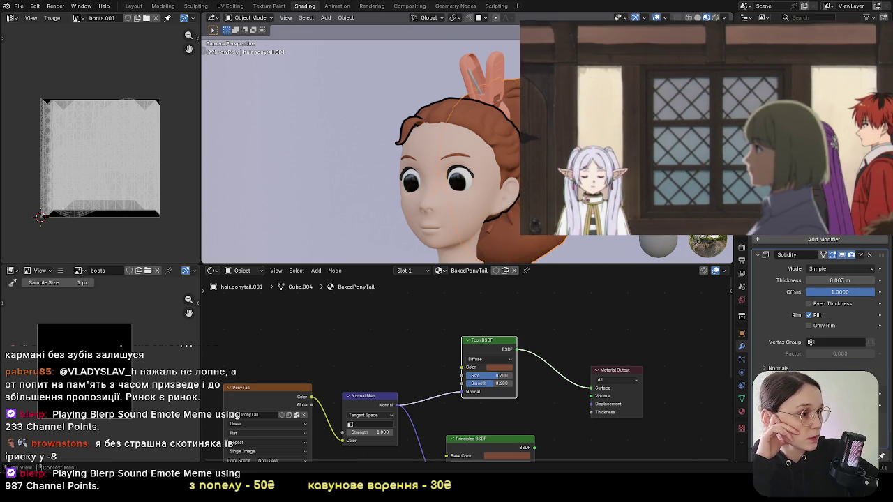
Step: Add a third material slot to the ponytail and assign the 'outline' material to it
{"action": "left_click", "coordinate": [743, 413]}
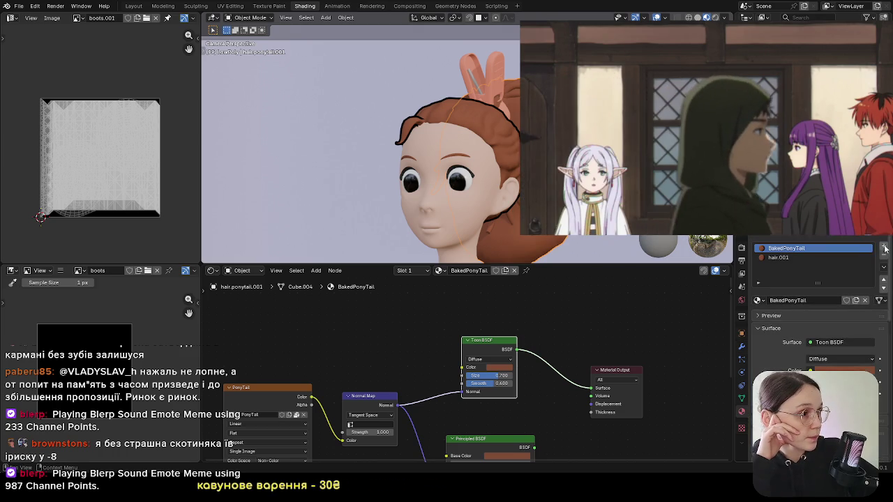
{"action": "left_click", "coordinate": [883, 247]}
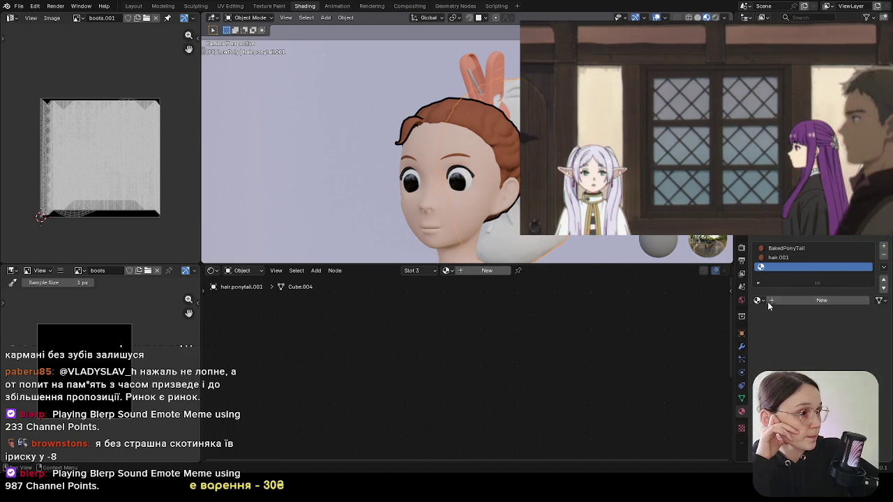
{"action": "left_click", "coordinate": [759, 300]}
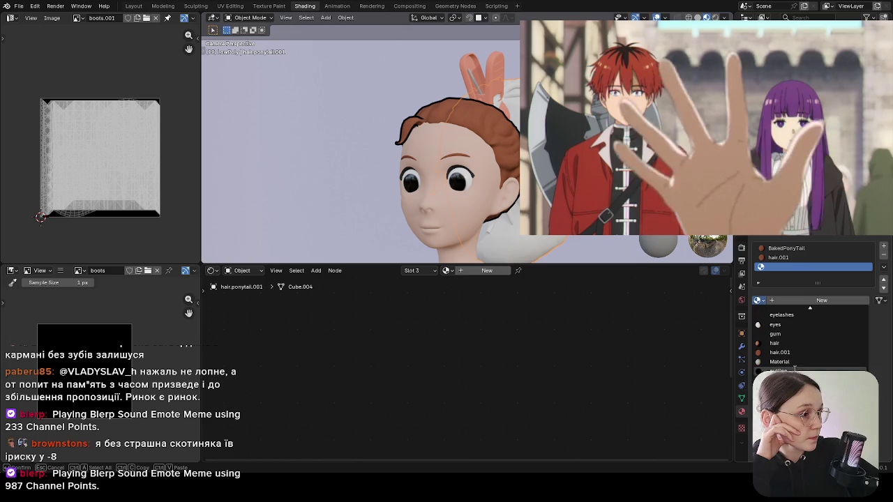
{"action": "left_click", "coordinate": [779, 371]}
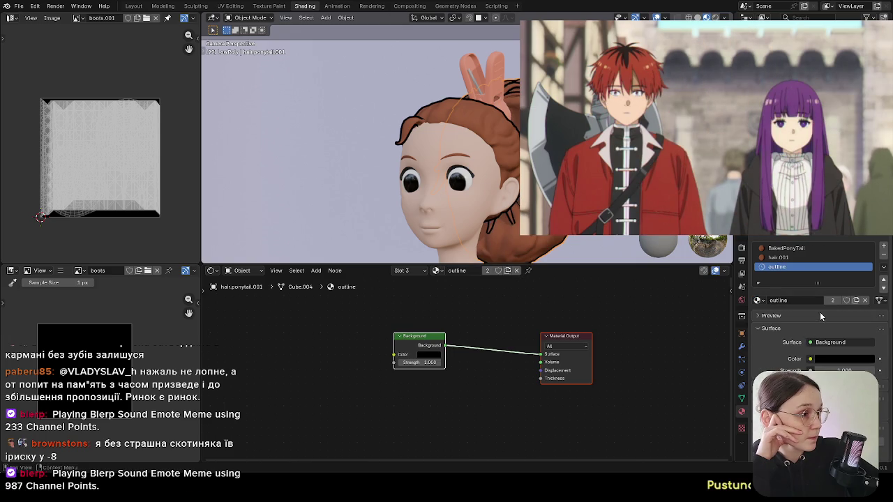
{"action": "scroll", "coordinate": [796, 356], "scroll_direction": "down", "scroll_amount": 5}
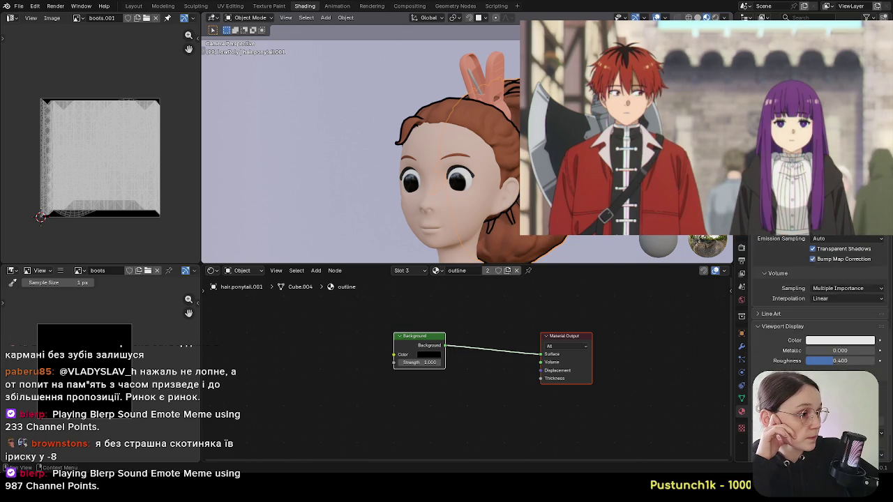
{"action": "left_click", "coordinate": [741, 346]}
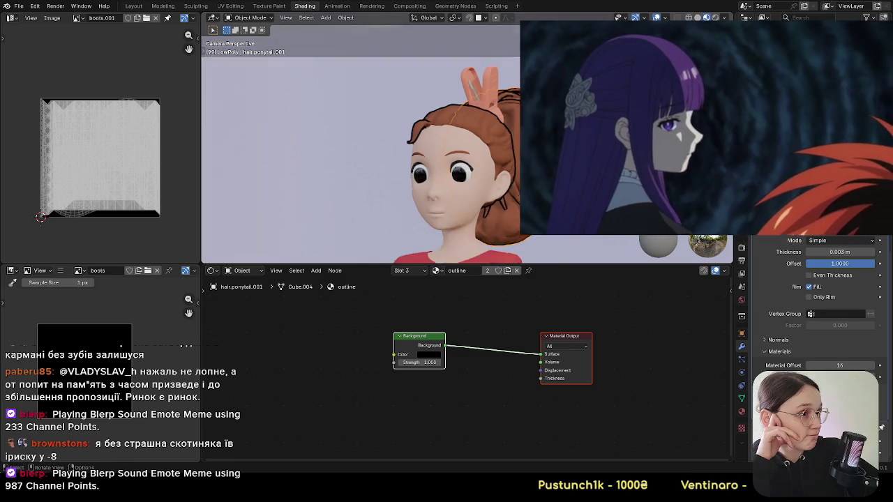
Step: Bring the character into camera view with Rendered shading
{"action": "middle_click_drag", "start_coordinate": [488, 174], "coordinate": [510, 192]}
{"action": "scroll", "coordinate": [510, 192], "scroll_direction": "up", "scroll_amount": 4}
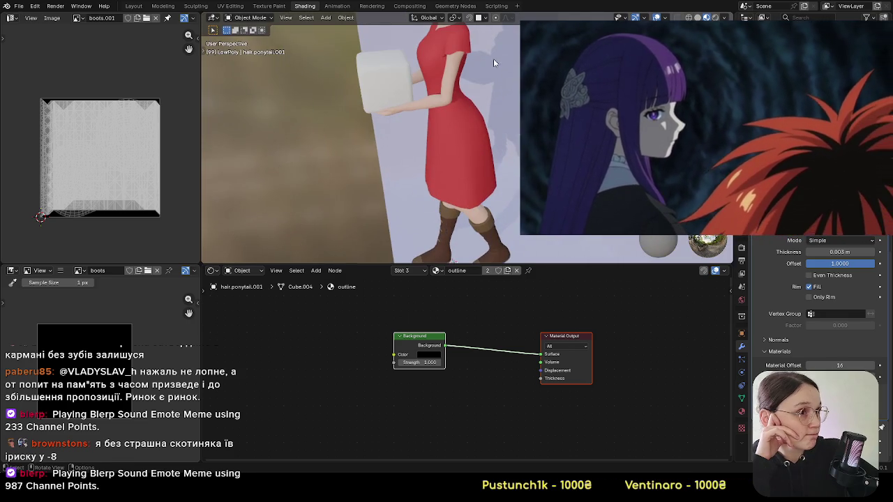
{"action": "mouse_move", "coordinate": [489, 55]}
{"action": "middle_mouse_down", "text": "shift"}
{"action": "mouse_move", "coordinate": [505, 161]}
{"action": "mouse_move", "coordinate": [482, 236]}
{"action": "mouse_move", "coordinate": [508, 186]}
{"action": "mouse_move", "coordinate": [517, 98]}
{"action": "mouse_move", "coordinate": [463, 134]}
{"action": "middle_mouse_up", "text": "shift"}
{"action": "key", "text": "KP_0"}
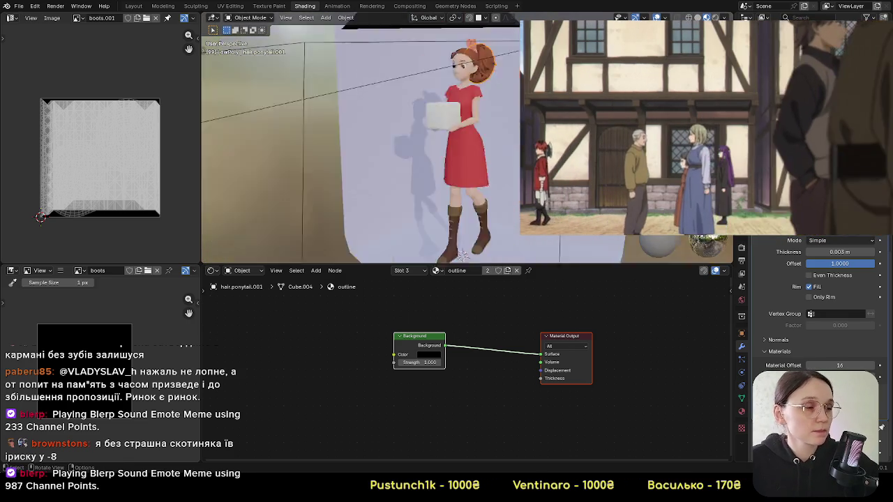
{"action": "key", "text": "z"}
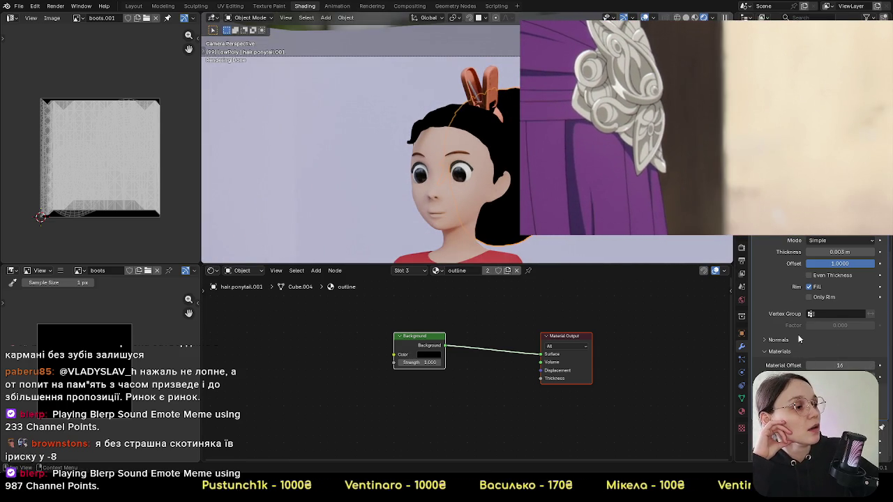
{"action": "scroll", "coordinate": [800, 338], "scroll_direction": "up", "scroll_amount": 2}
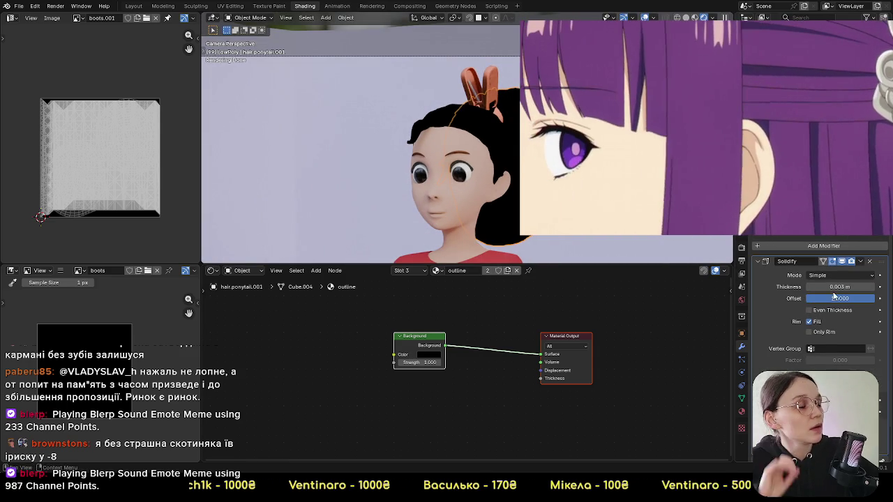
Step: Adjust the ponytail's Solidify thickness, settling on 0.003 m
{"action": "left_click_drag", "start_coordinate": [846, 282], "coordinate": [823, 283]}
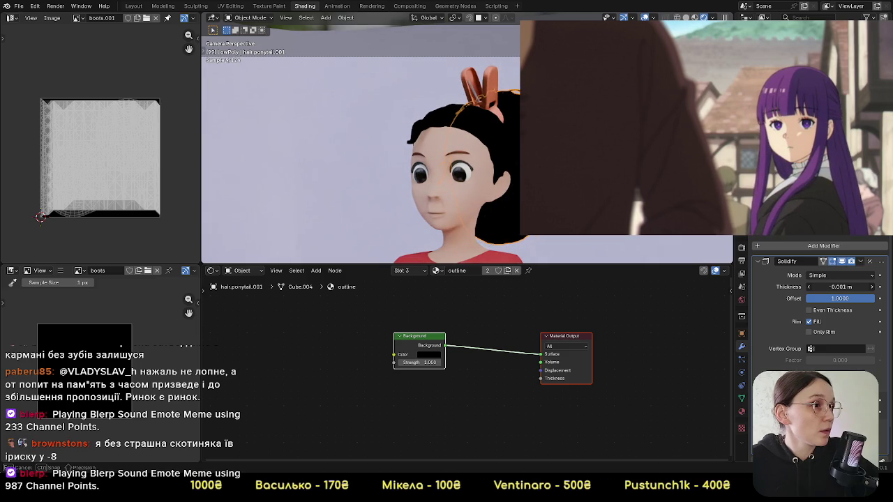
{"action": "mouse_move", "coordinate": [840, 286]}
{"action": "left_mouse_down"}
{"action": "mouse_move", "coordinate": [830, 286]}
{"action": "mouse_move", "coordinate": [848, 287]}
{"action": "left_mouse_up"}
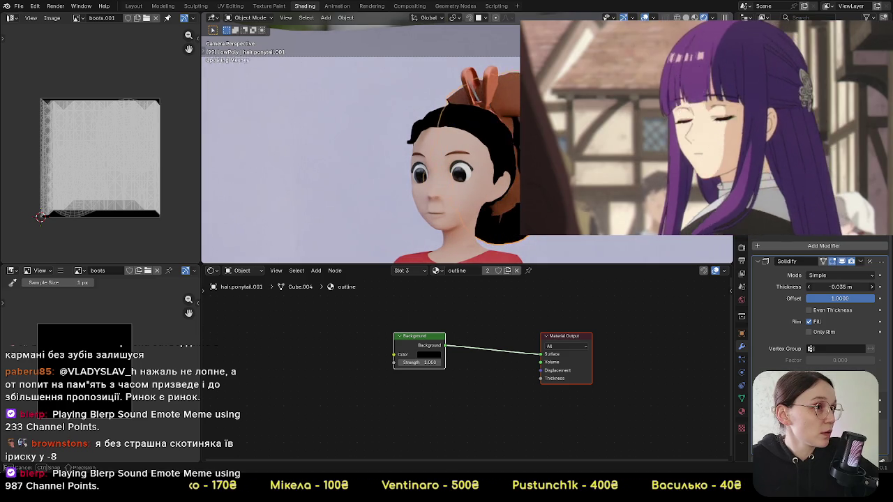
{"action": "left_click", "coordinate": [848, 287]}
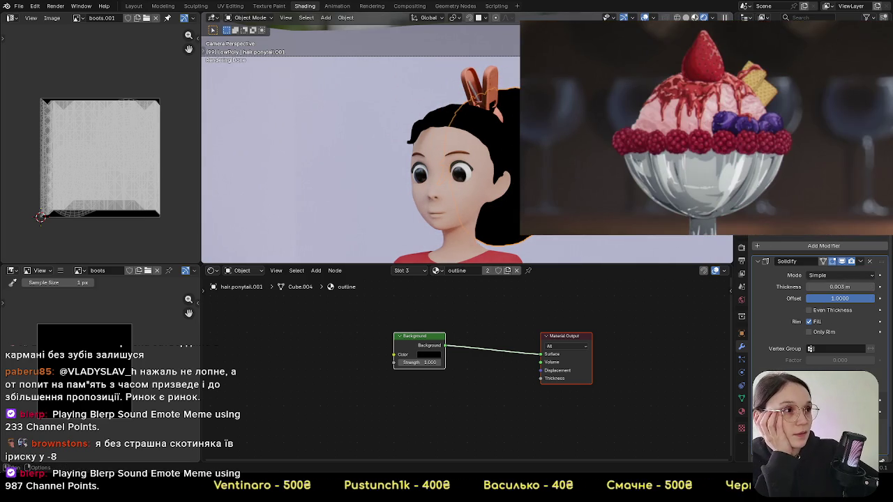
Step: Switch the viewport shading back to Material Preview
{"action": "key", "text": "z"}
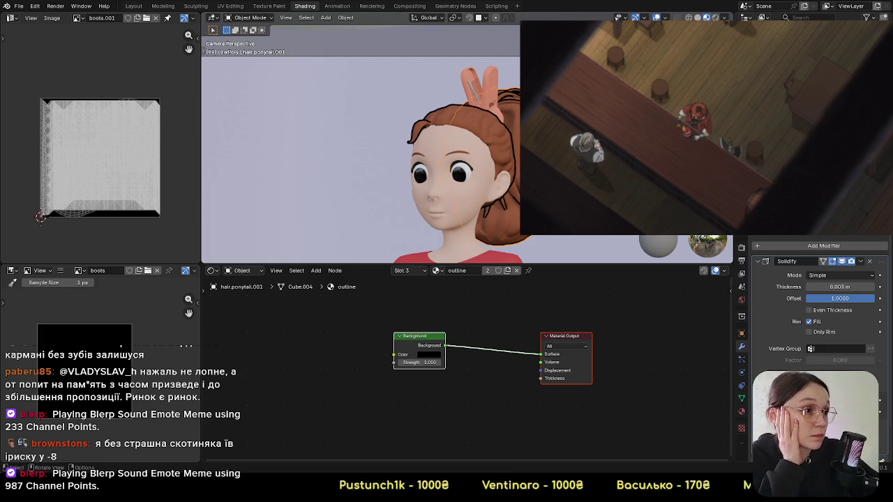
Step: Create a vertex group on the ponytail and assign all its vertices to it
{"action": "left_click", "coordinate": [741, 398]}
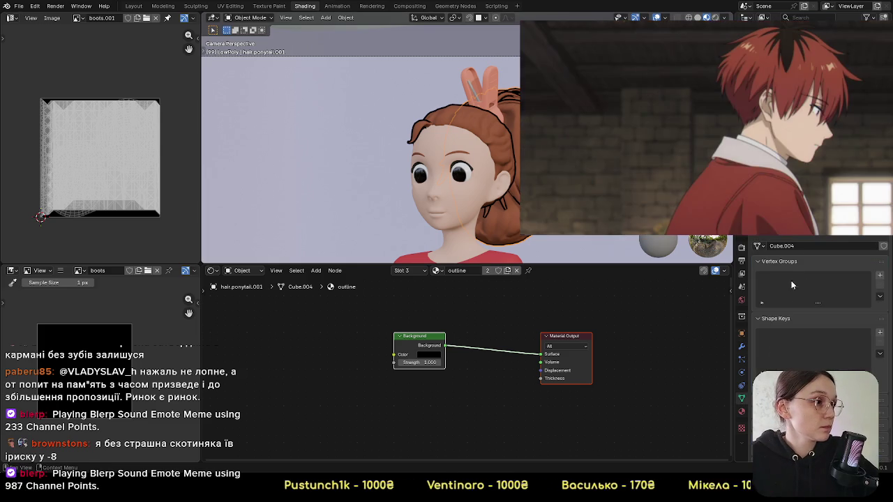
{"action": "left_click", "coordinate": [879, 275]}
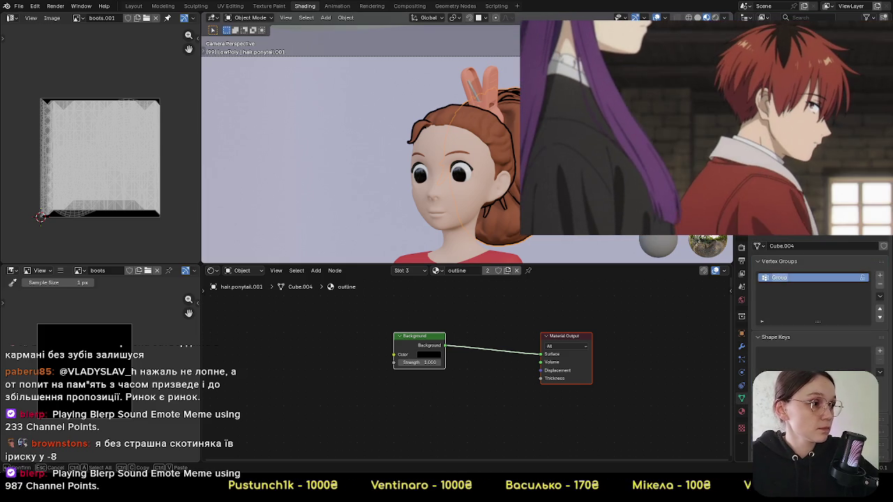
{"action": "key", "text": "Tab"}
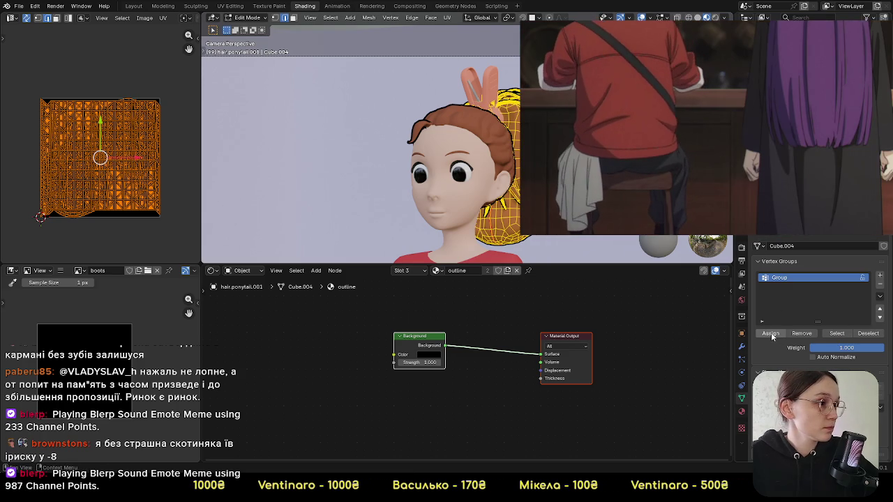
{"action": "left_click", "coordinate": [771, 333]}
{"action": "key", "text": "Tab"}
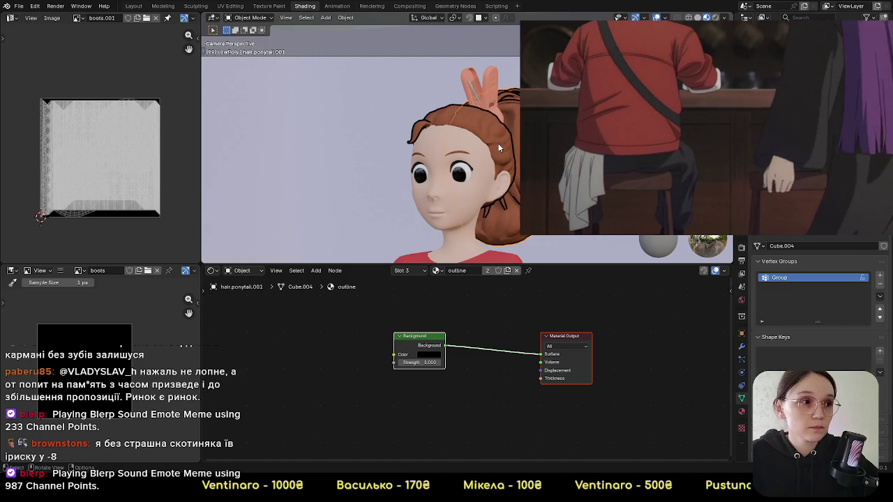
Step: Add a vertex group to the front hair and select its whole mesh
{"action": "left_click", "coordinate": [497, 143]}
{"action": "left_click", "coordinate": [881, 278]}
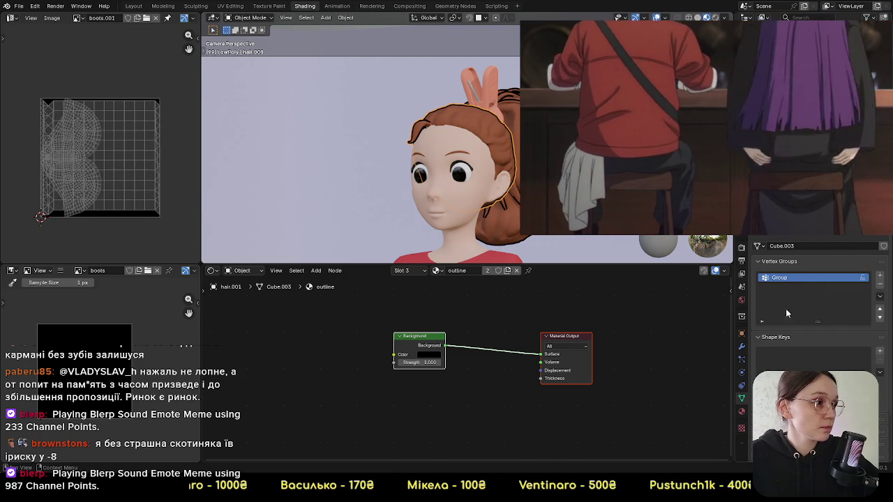
{"action": "key", "text": "Tab"}
{"action": "key", "text": "a"}
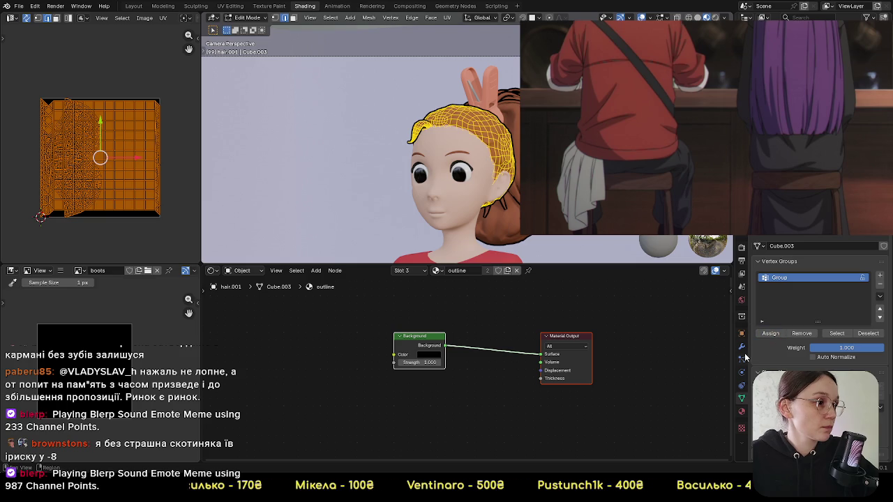
{"action": "left_click", "coordinate": [741, 346]}
{"action": "key", "text": "Tab"}
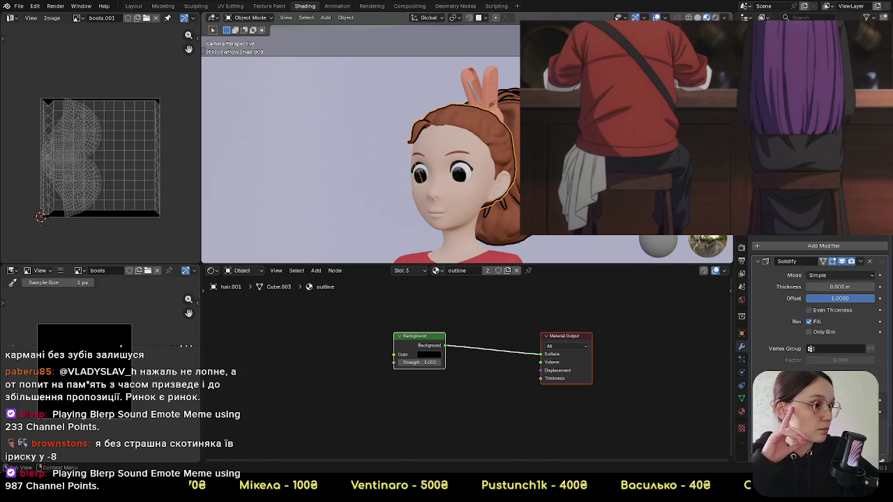
Step: Limit the Solidify modifiers on the front hair and ponytail to vertex group 'Group'
{"action": "scroll", "coordinate": [789, 343], "scroll_direction": "down", "scroll_amount": 2}
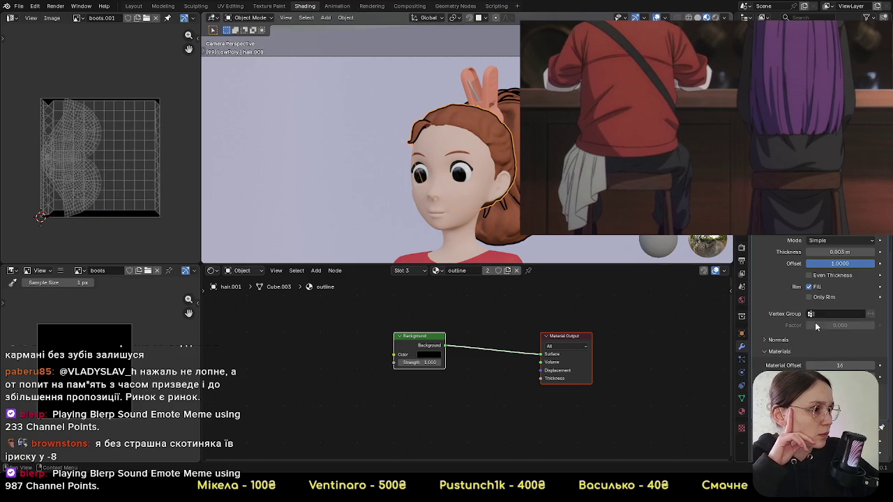
{"action": "left_click", "coordinate": [867, 316]}
{"action": "left_click", "coordinate": [827, 330]}
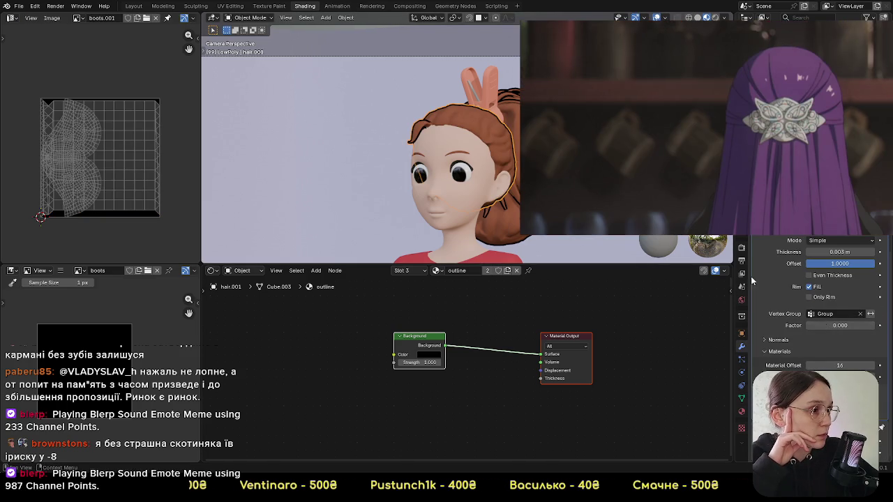
{"action": "left_click", "coordinate": [496, 210]}
{"action": "left_click", "coordinate": [827, 316]}
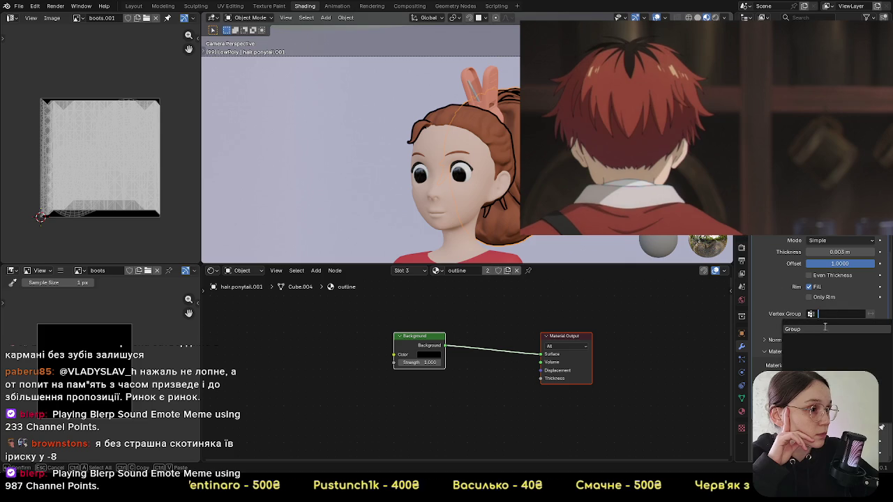
{"action": "left_click", "coordinate": [815, 330]}
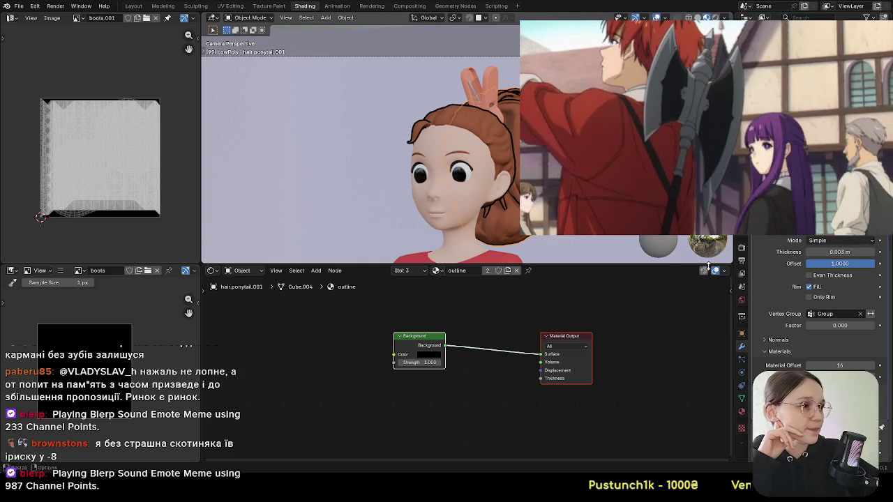
Step: Delete the Solidify modifiers from the ponytail and the main hair objects
{"action": "scroll", "coordinate": [823, 299], "scroll_direction": "up", "scroll_amount": 5}
{"action": "left_click", "coordinate": [869, 262]}
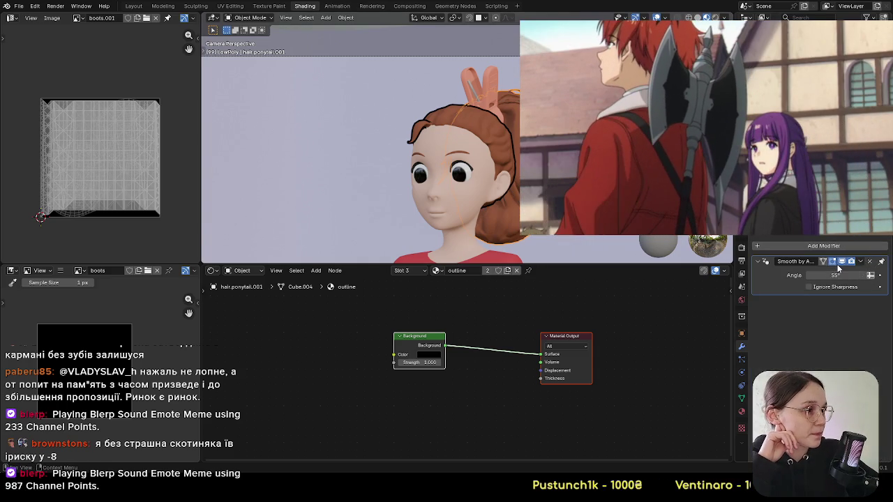
{"action": "left_click", "coordinate": [500, 145]}
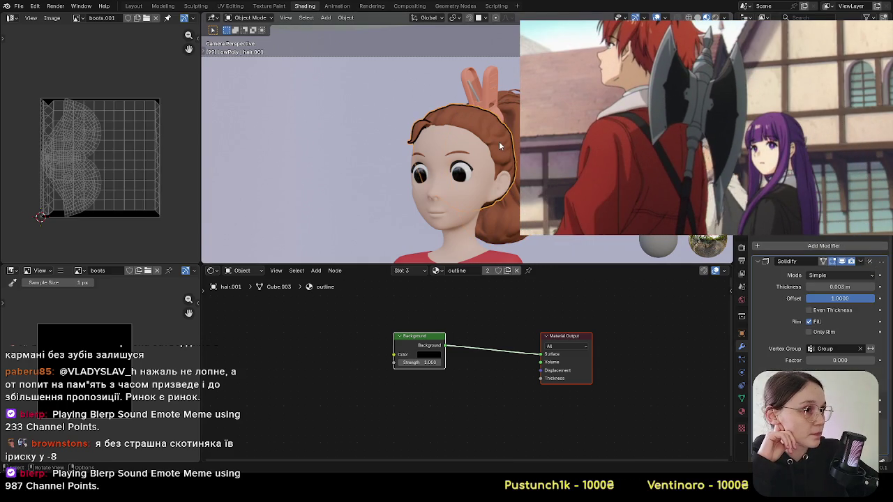
{"action": "left_click", "coordinate": [868, 262]}
Step: Review the hair's material slots, select the background plane, and save the file
{"action": "left_click", "coordinate": [742, 411]}
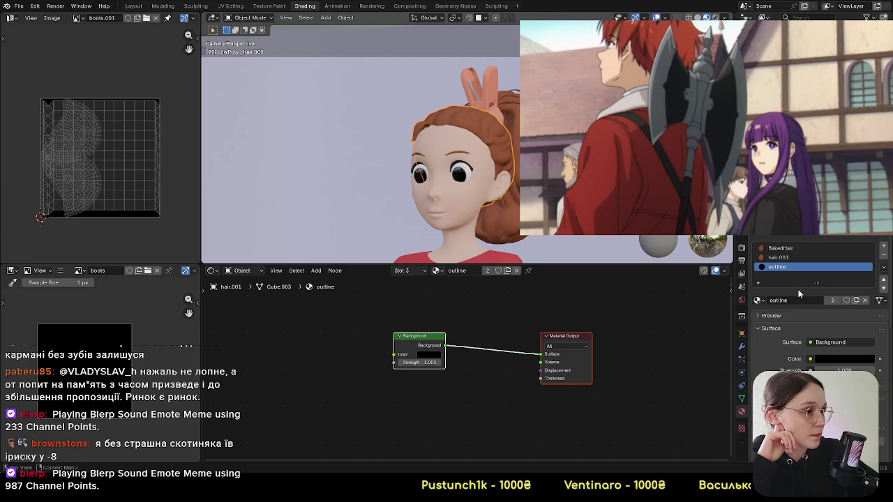
{"action": "left_click", "coordinate": [802, 257]}
{"action": "left_click", "coordinate": [515, 97]}
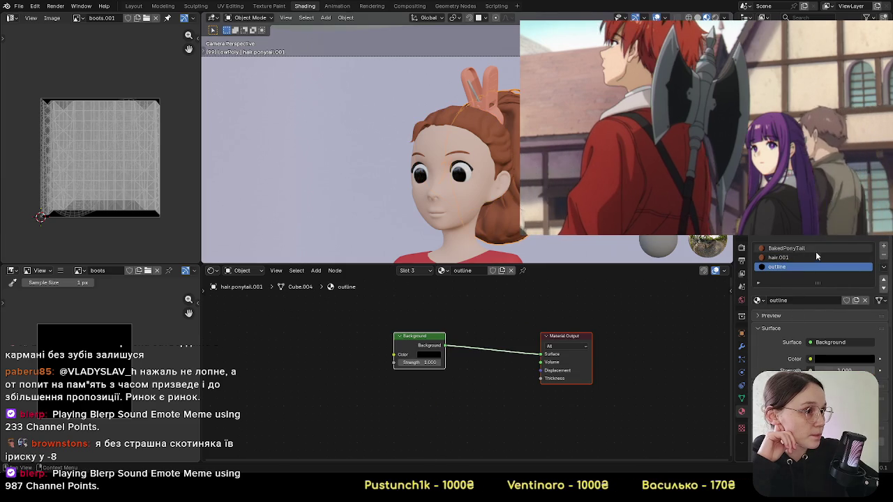
{"action": "left_click", "coordinate": [503, 140]}
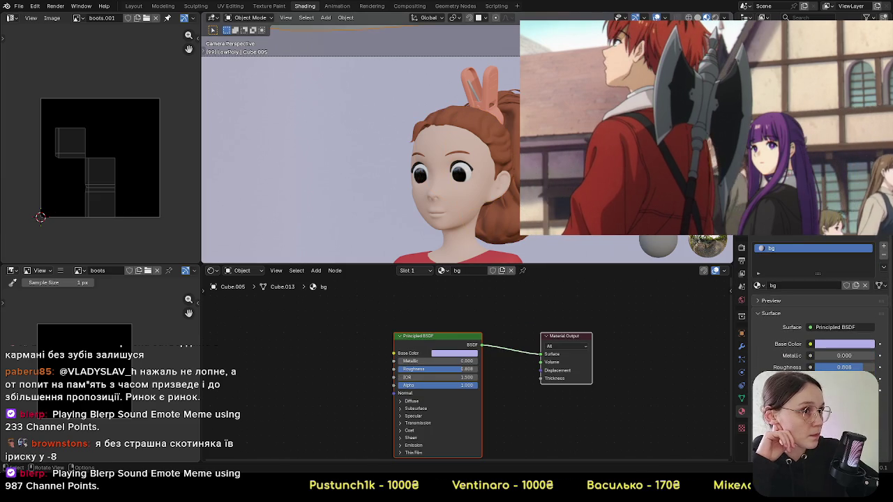
{"action": "key", "text": "ctrl+s"}
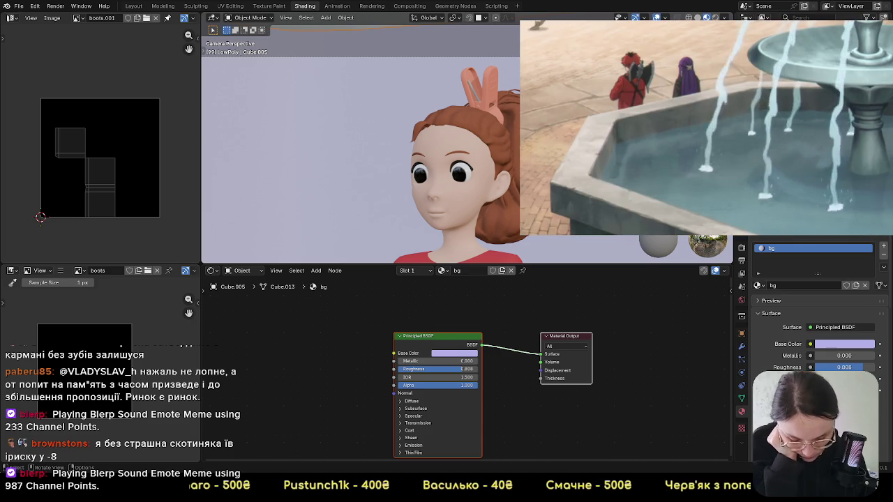
Step: Add a Grease Pencil Stroke object and move it left of the camera frame
{"action": "left_click", "coordinate": [501, 182]}
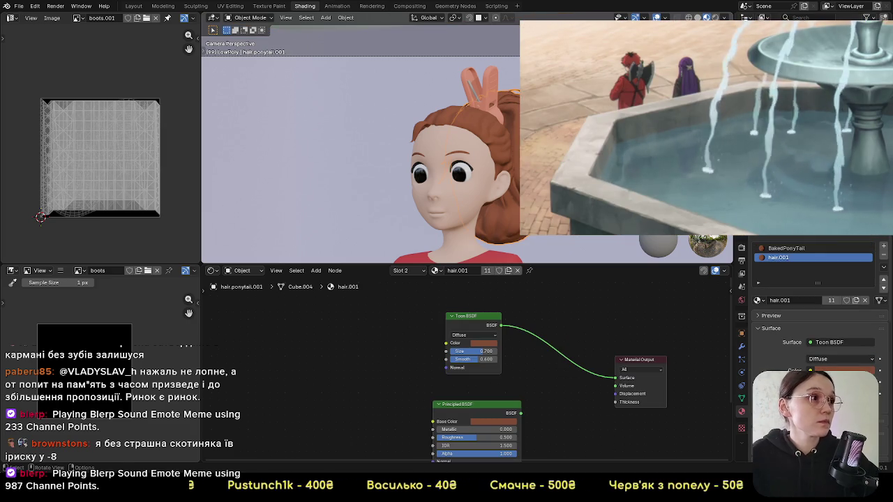
{"action": "key", "text": "shift+a"}
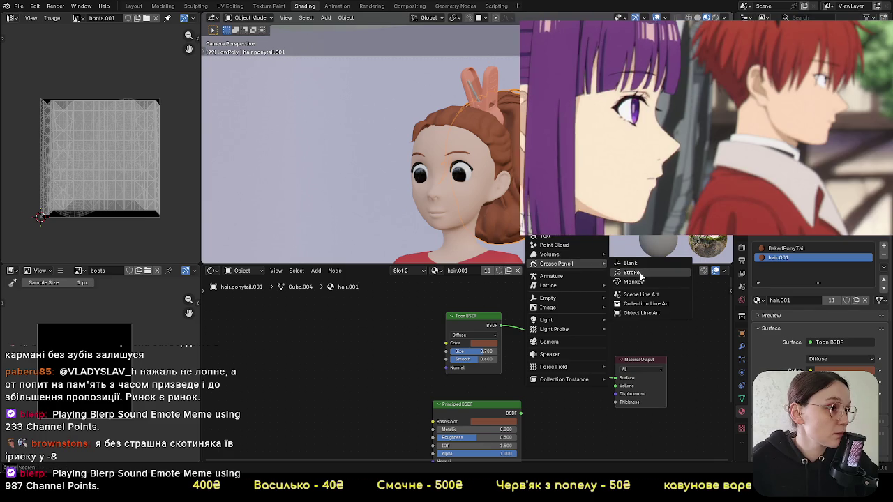
{"action": "left_click", "coordinate": [630, 272]}
{"action": "scroll", "coordinate": [518, 154], "scroll_direction": "down", "scroll_amount": 2}
{"action": "scroll", "coordinate": [517, 154], "scroll_direction": "down", "scroll_amount": 2}
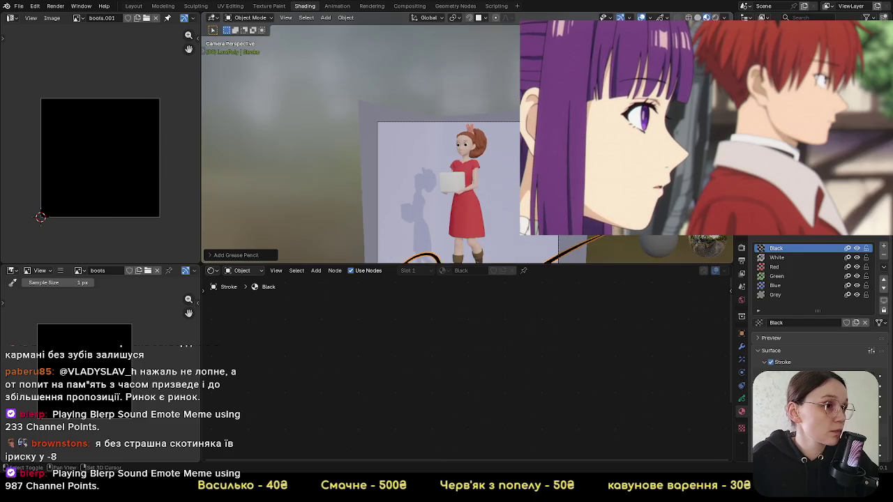
{"action": "scroll", "coordinate": [518, 153], "scroll_direction": "down", "scroll_amount": 2}
{"action": "scroll", "coordinate": [518, 181], "scroll_direction": "down", "scroll_amount": 2}
{"action": "key", "text": "g"}
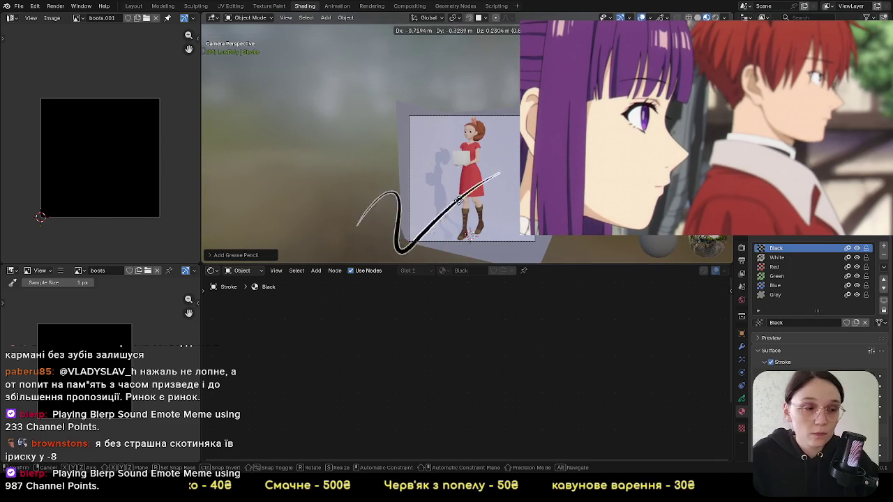
{"action": "left_click", "coordinate": [366, 169]}
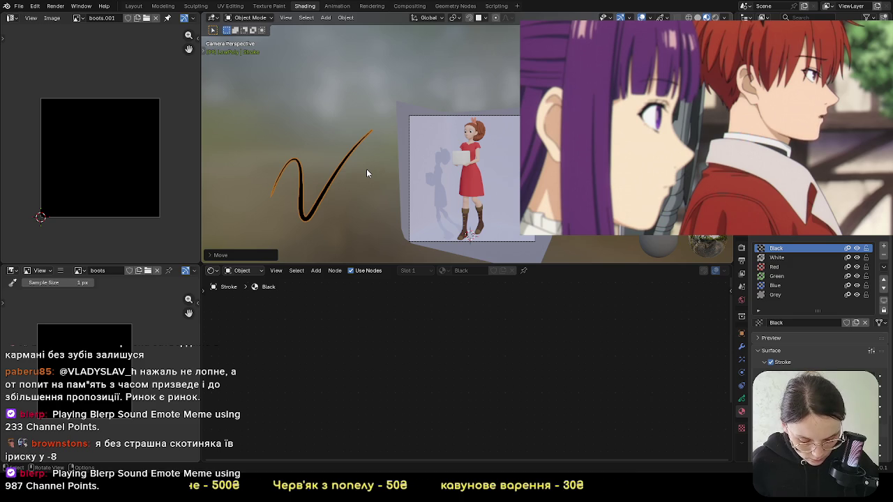
{"action": "scroll", "coordinate": [488, 152], "scroll_direction": "up", "scroll_amount": 5}
{"action": "scroll", "coordinate": [489, 151], "scroll_direction": "up", "scroll_amount": 2}
{"action": "scroll", "coordinate": [490, 148], "scroll_direction": "up", "scroll_amount": 2}
Step: Select the body and view its Armature modifier stack without adding a modifier
{"action": "left_click", "coordinate": [490, 148]}
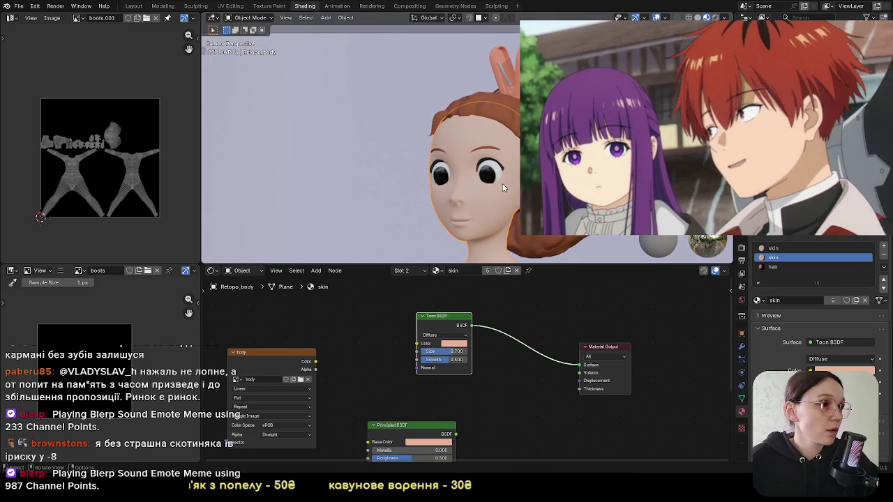
{"action": "left_click", "coordinate": [742, 345]}
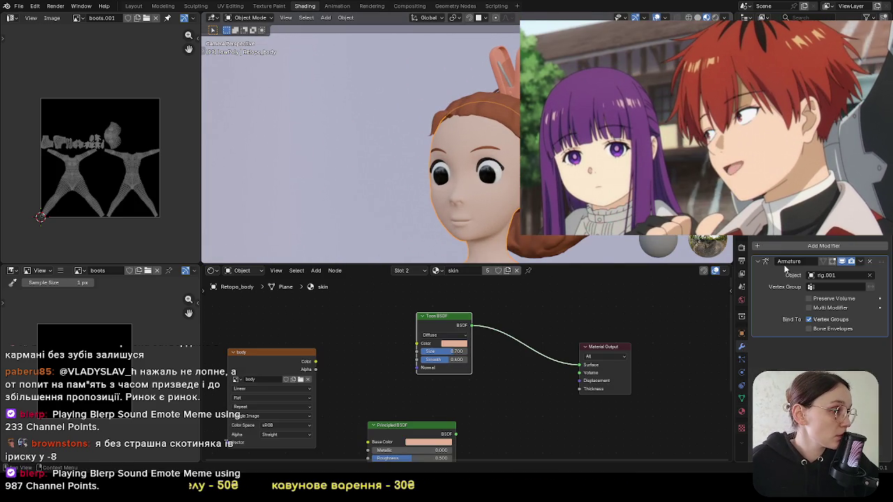
{"action": "left_click", "coordinate": [810, 247]}
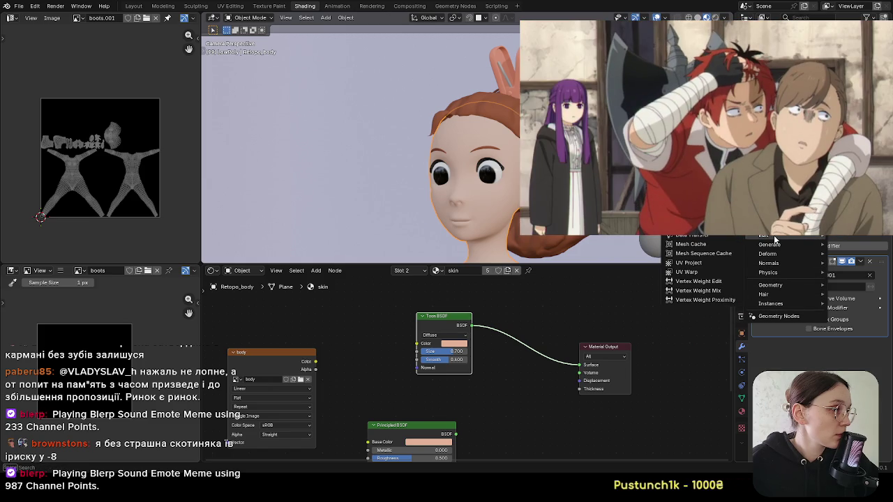
{"action": "mouse_move", "coordinate": [769, 244]}
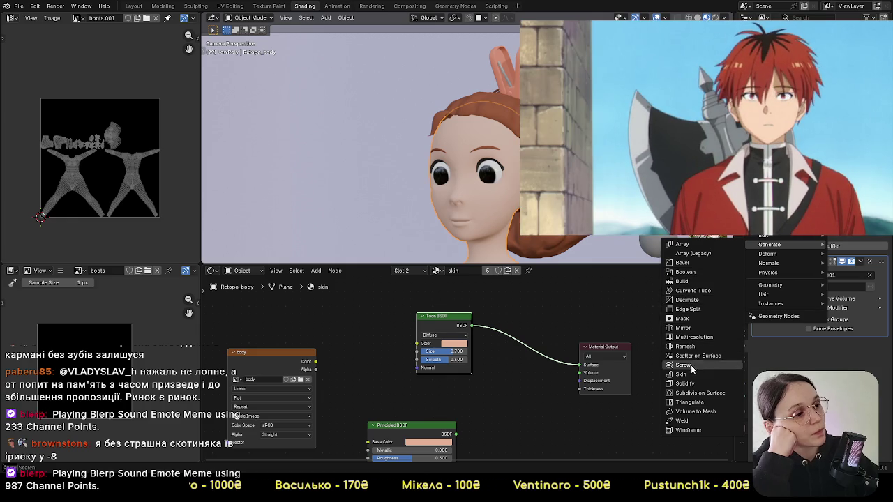
{"action": "left_click", "coordinate": [824, 246]}
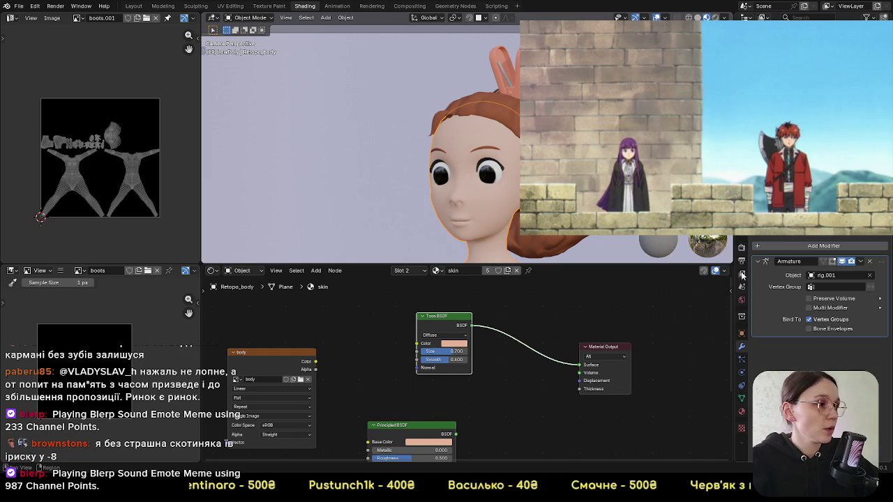
Step: Review the Cycles Sampling settings, including Noise Threshold and Denoise
{"action": "left_click", "coordinate": [741, 259]}
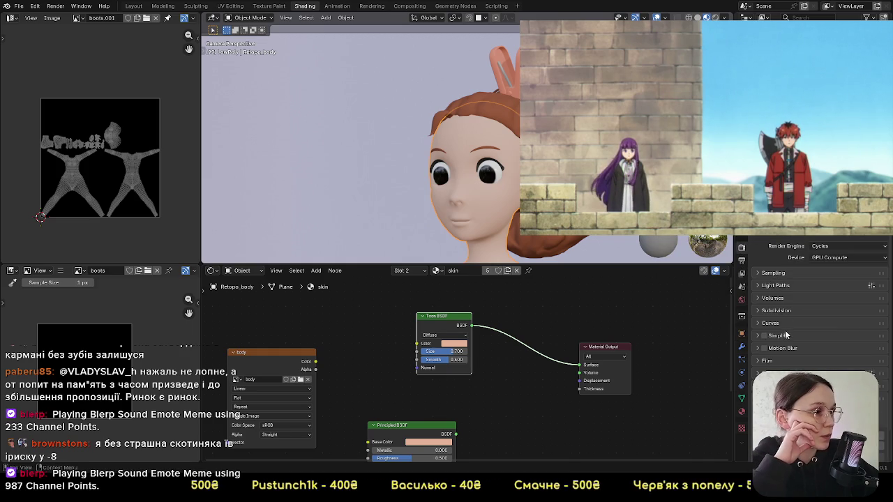
{"action": "scroll", "coordinate": [786, 335], "scroll_direction": "down", "scroll_amount": 2}
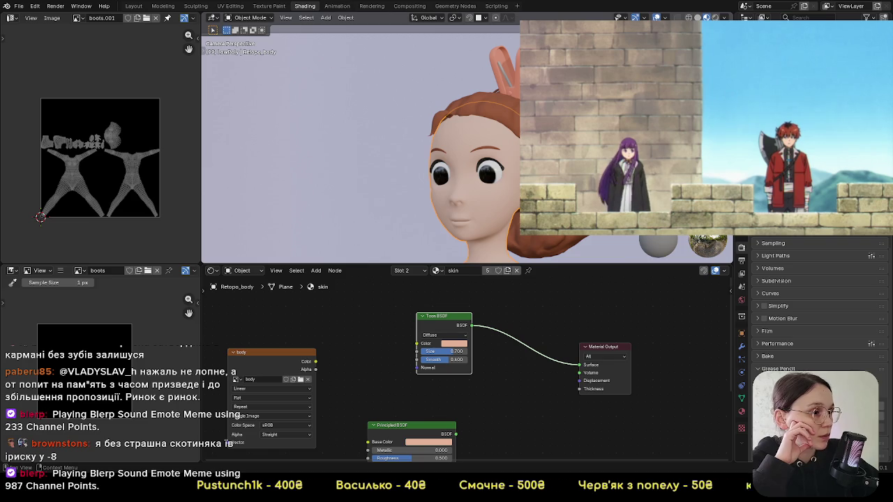
{"action": "scroll", "coordinate": [789, 279], "scroll_direction": "up", "scroll_amount": 2}
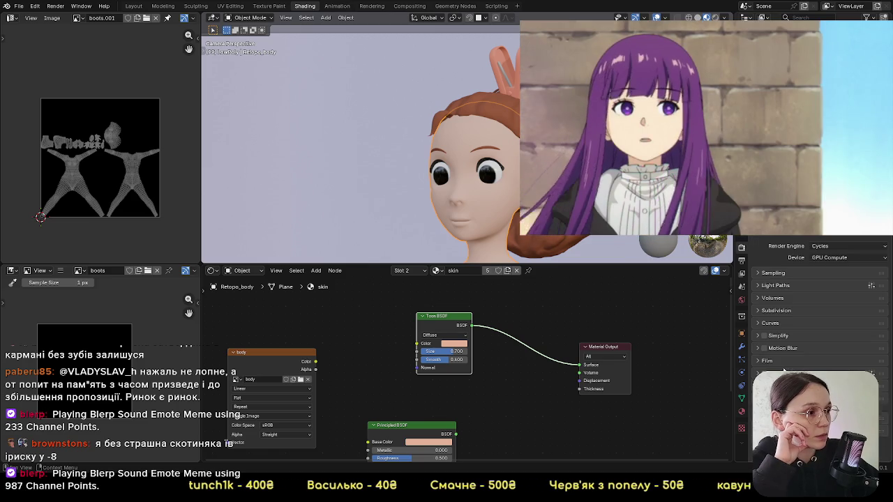
{"action": "left_click", "coordinate": [789, 279]}
{"action": "scroll", "coordinate": [780, 349], "scroll_direction": "down", "scroll_amount": 4}
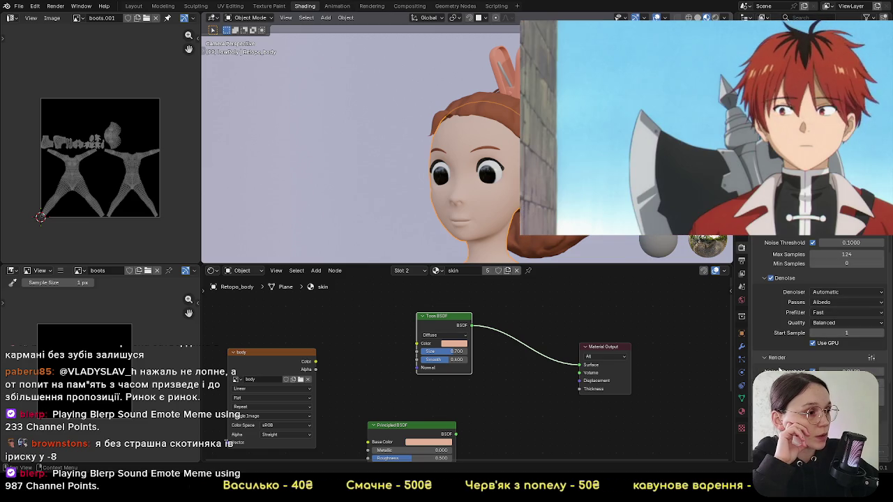
{"action": "scroll", "coordinate": [816, 314], "scroll_direction": "down", "scroll_amount": 7}
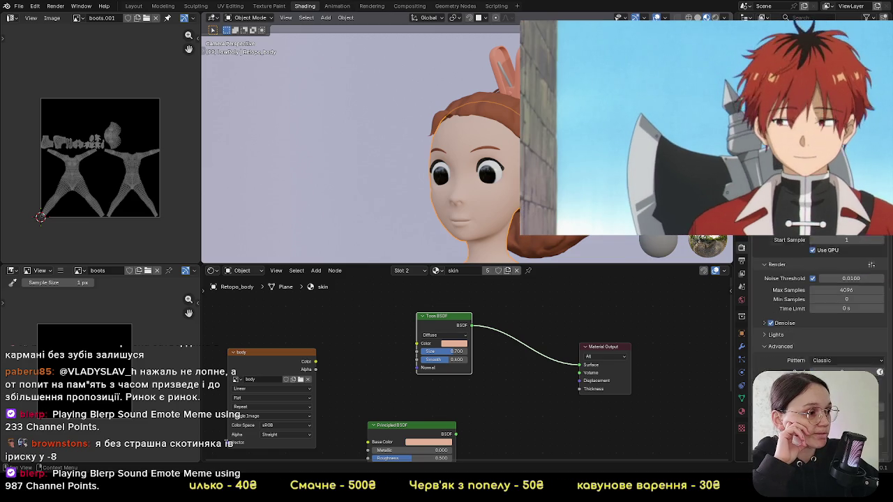
{"action": "scroll", "coordinate": [771, 314], "scroll_direction": "up", "scroll_amount": 5}
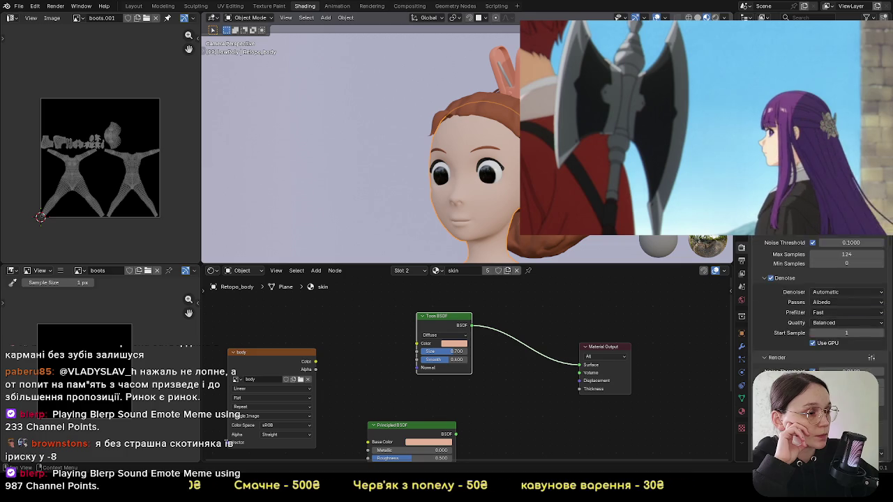
{"action": "left_click", "coordinate": [771, 272]}
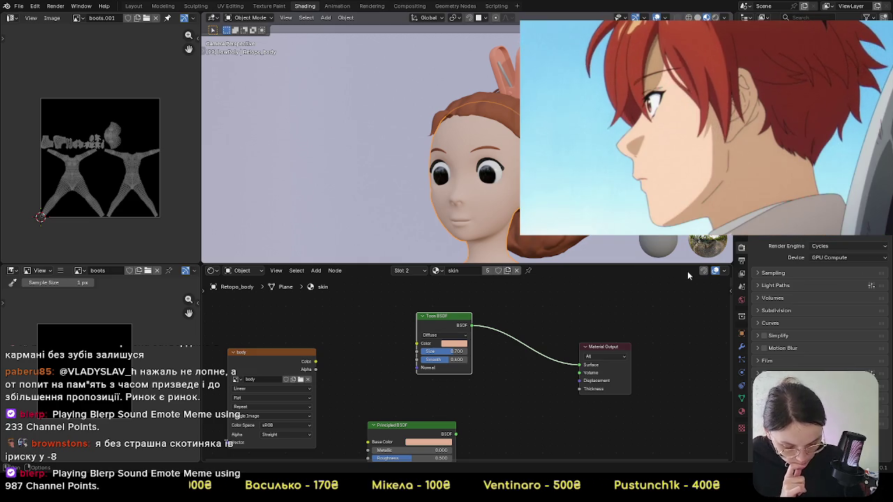
{"action": "scroll", "coordinate": [300, 196], "scroll_direction": "down", "scroll_amount": 3}
Step: Delete the grease pencil stroke object
{"action": "scroll", "coordinate": [288, 203], "scroll_direction": "down", "scroll_amount": 2}
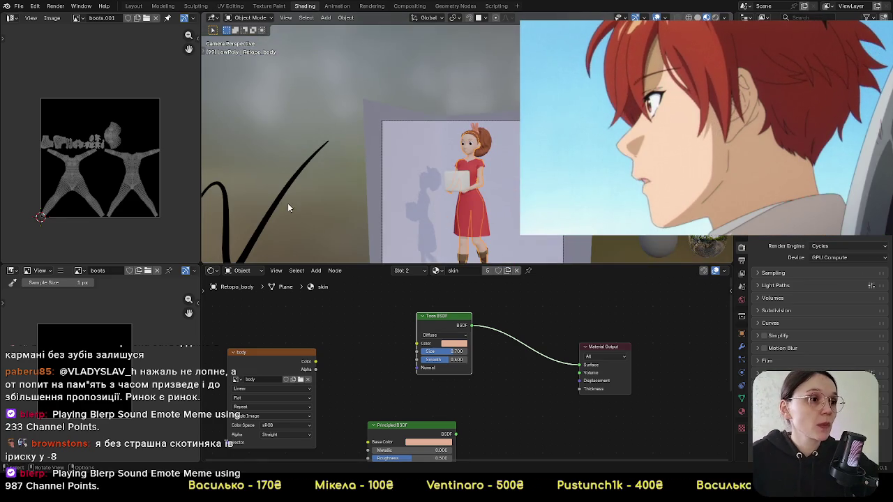
{"action": "left_click", "coordinate": [286, 200]}
{"action": "key", "text": "x"}
{"action": "left_click", "coordinate": [286, 198]}
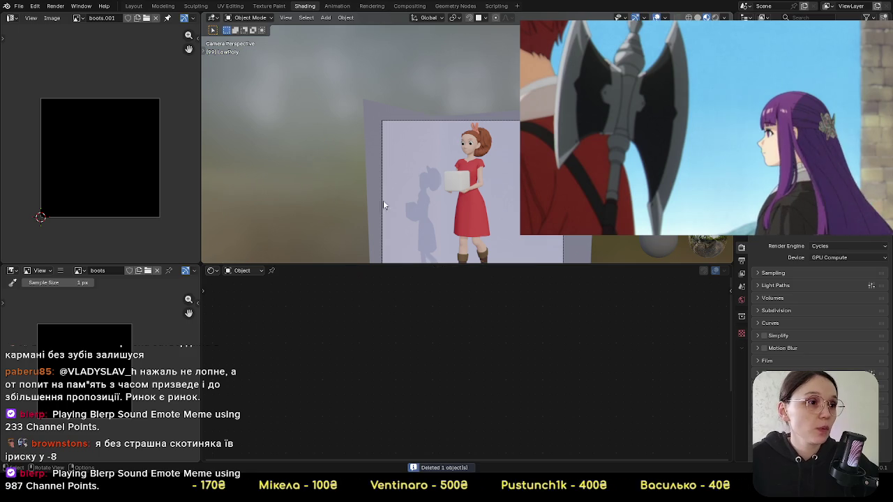
Step: Add an Object Line Art outline for the character body and view it through the camera
{"action": "key", "text": "shift+a"}
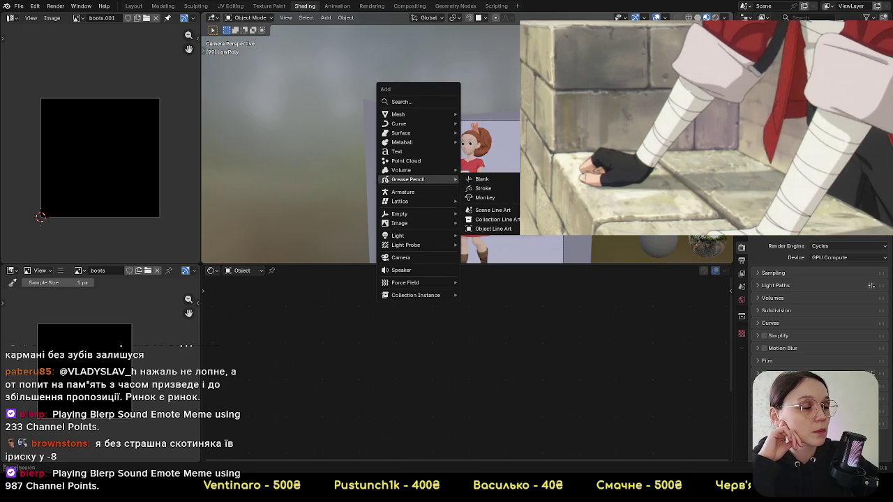
{"action": "left_click", "coordinate": [470, 150]}
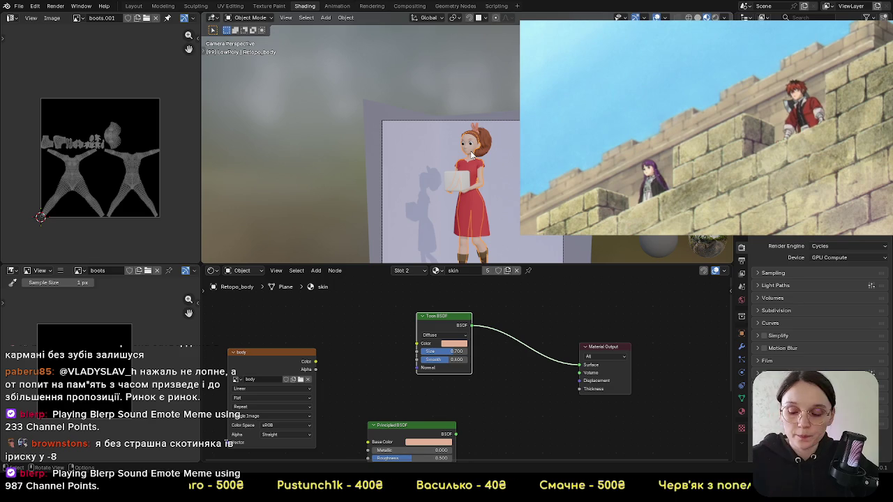
{"action": "key", "text": "shift+a"}
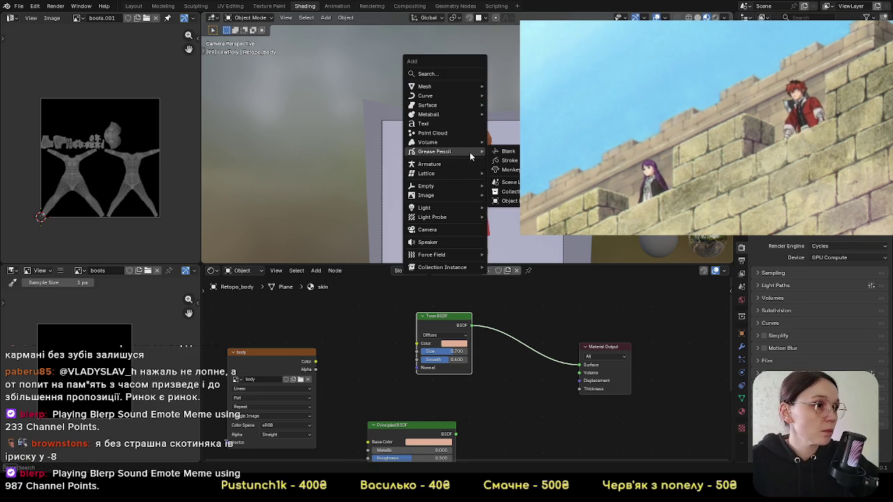
{"action": "left_click", "coordinate": [506, 191]}
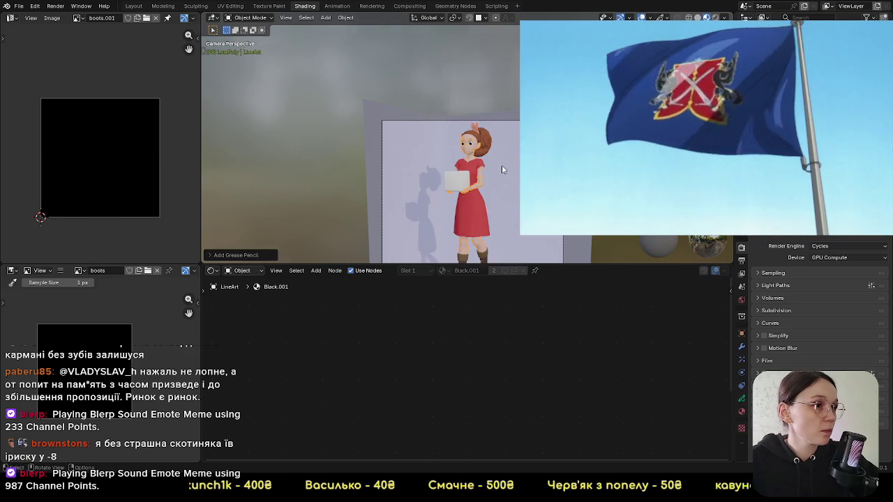
{"action": "scroll", "coordinate": [501, 164], "scroll_direction": "up", "scroll_amount": 5}
{"action": "scroll", "coordinate": [460, 175], "scroll_direction": "down", "scroll_amount": 5}
{"action": "mouse_move", "coordinate": [460, 175]}
{"action": "middle_mouse_down"}
{"action": "mouse_move", "coordinate": [464, 227]}
{"action": "mouse_move", "coordinate": [473, 182]}
{"action": "middle_mouse_up"}
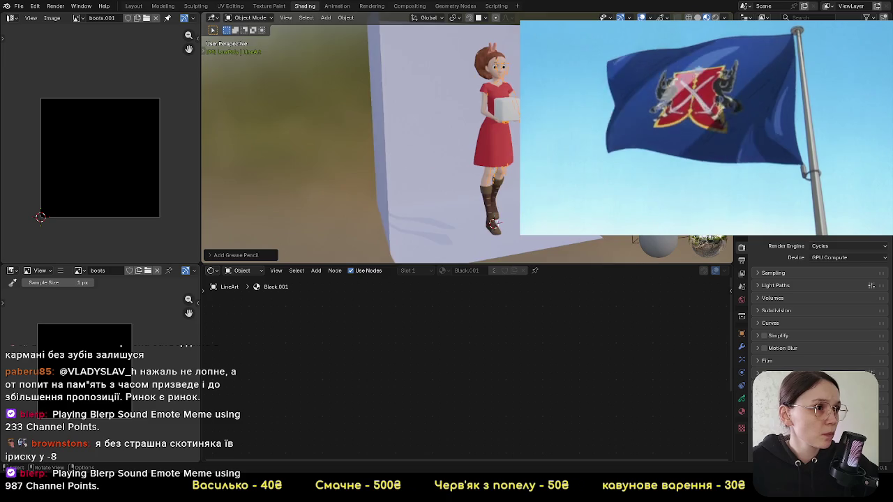
{"action": "scroll", "coordinate": [473, 182], "scroll_direction": "up", "scroll_amount": 5}
{"action": "key", "text": "KP_0"}
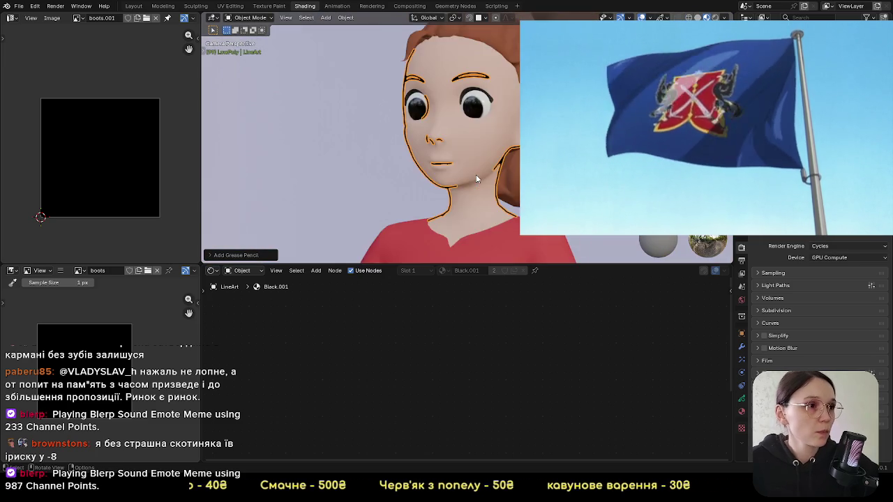
{"action": "scroll", "coordinate": [513, 150], "scroll_direction": "up", "scroll_amount": 3}
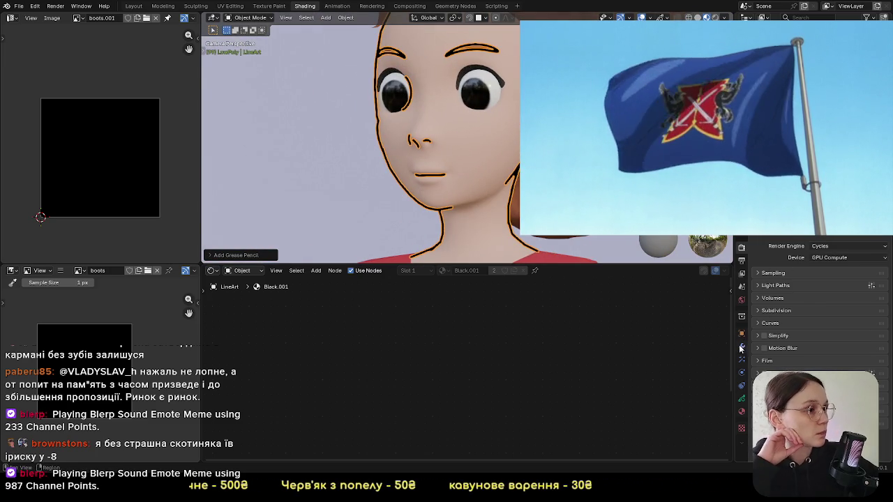
Step: Thin the body's Line Art outline to a Line Radius of 0.00150
{"action": "left_click", "coordinate": [742, 346]}
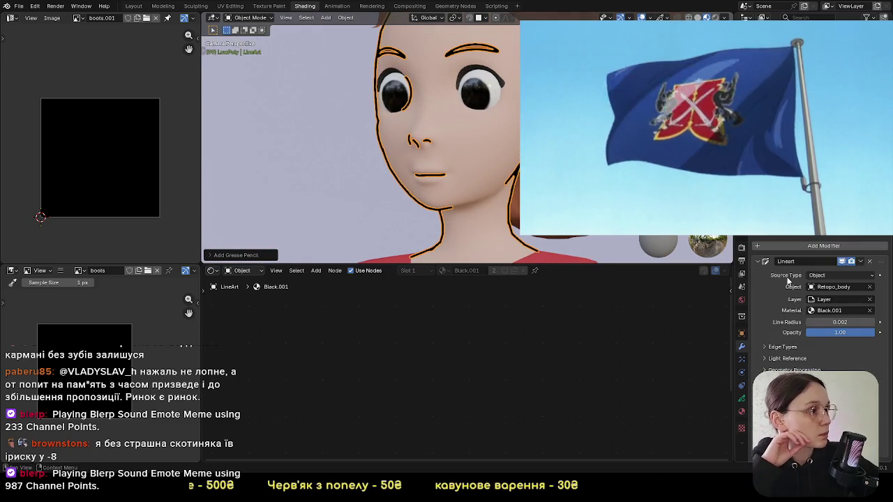
{"action": "left_click", "coordinate": [830, 276]}
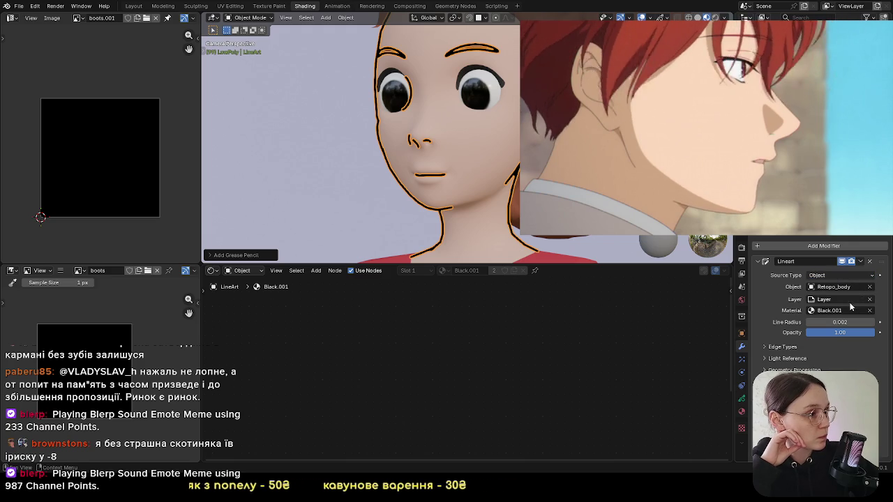
{"action": "mouse_move", "coordinate": [844, 322]}
{"action": "left_mouse_down"}
{"action": "mouse_move", "coordinate": [823, 323]}
{"action": "mouse_move", "coordinate": [847, 323]}
{"action": "mouse_move", "coordinate": [833, 322]}
{"action": "left_mouse_up"}
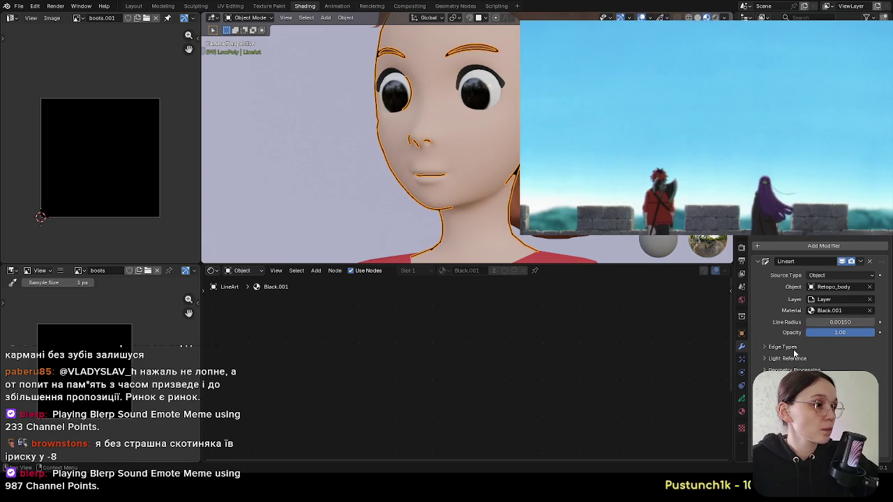
Step: Try Silhouette edges, then settle on Contour without material border lines
{"action": "scroll", "coordinate": [791, 350], "scroll_direction": "down", "scroll_amount": 2}
{"action": "left_click", "coordinate": [835, 317]}
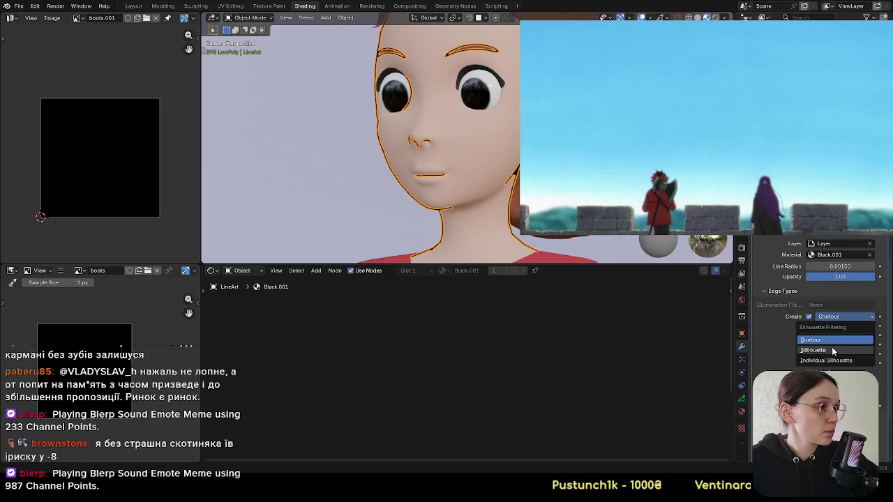
{"action": "left_click", "coordinate": [832, 351]}
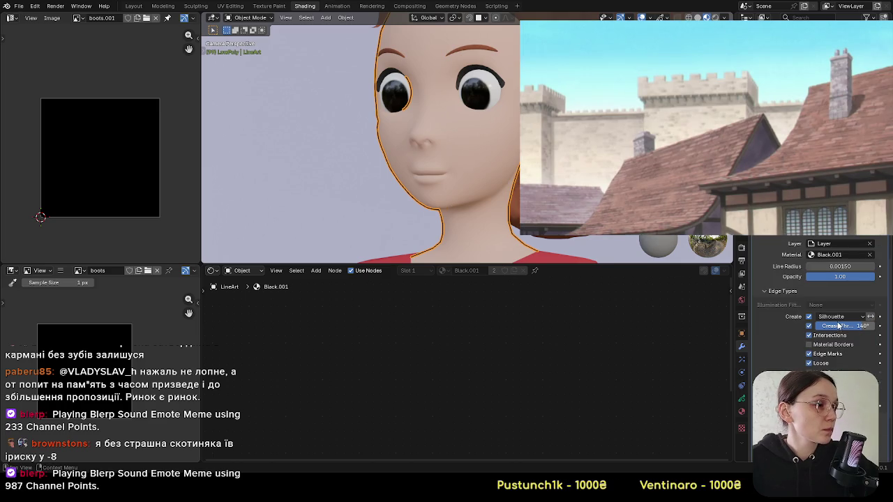
{"action": "left_click", "coordinate": [838, 319]}
{"action": "left_click", "coordinate": [832, 340]}
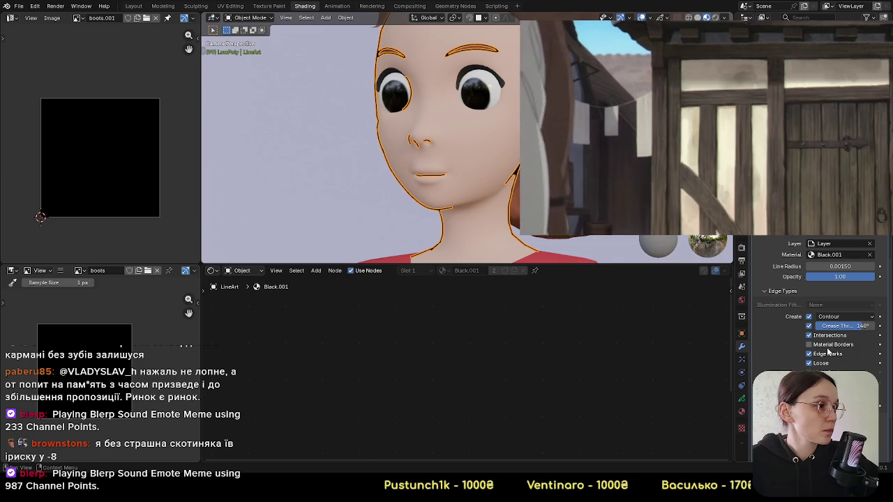
{"action": "left_click", "coordinate": [828, 345]}
{"action": "left_click", "coordinate": [828, 346]}
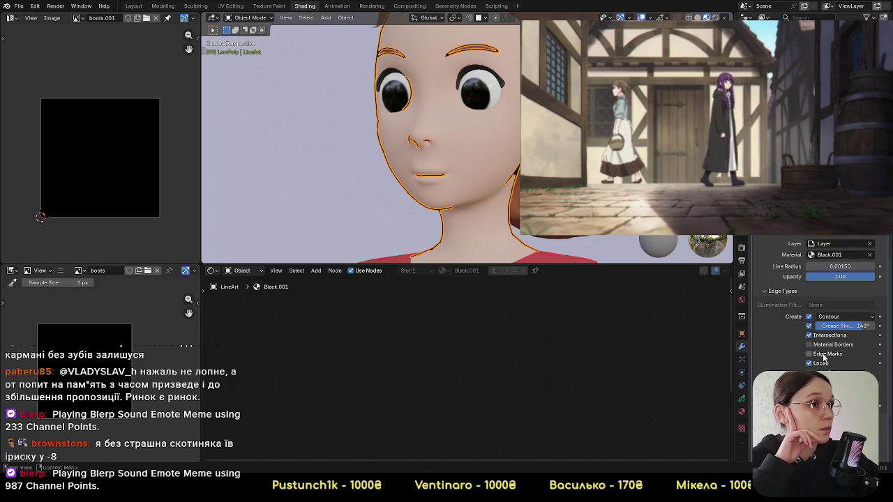
Step: Enable Allow Overlapping Types and collapse the Edge Types panel
{"action": "scroll", "coordinate": [796, 364], "scroll_direction": "down", "scroll_amount": 2}
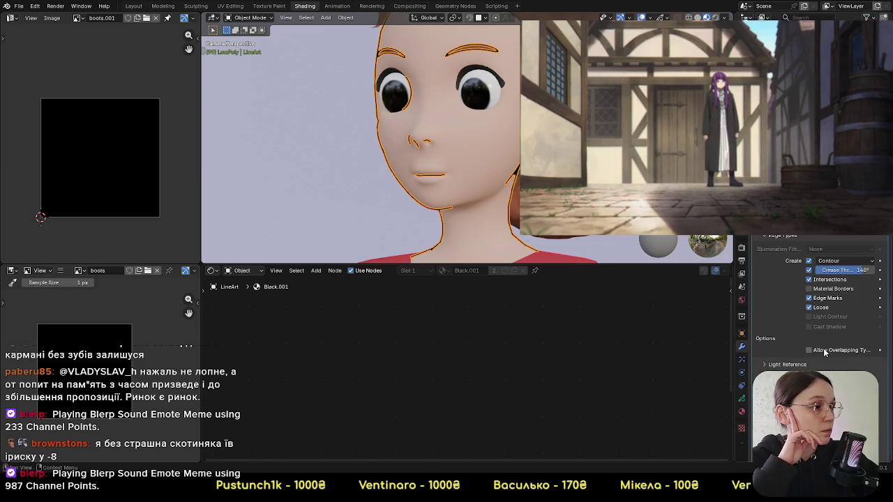
{"action": "left_click", "coordinate": [825, 351]}
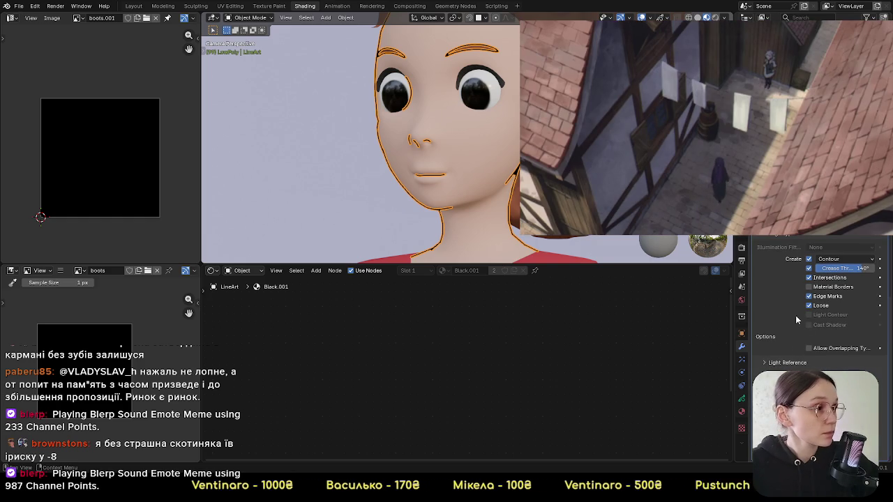
{"action": "scroll", "coordinate": [785, 324], "scroll_direction": "up", "scroll_amount": 3}
{"action": "scroll", "coordinate": [782, 323], "scroll_direction": "up", "scroll_amount": 3}
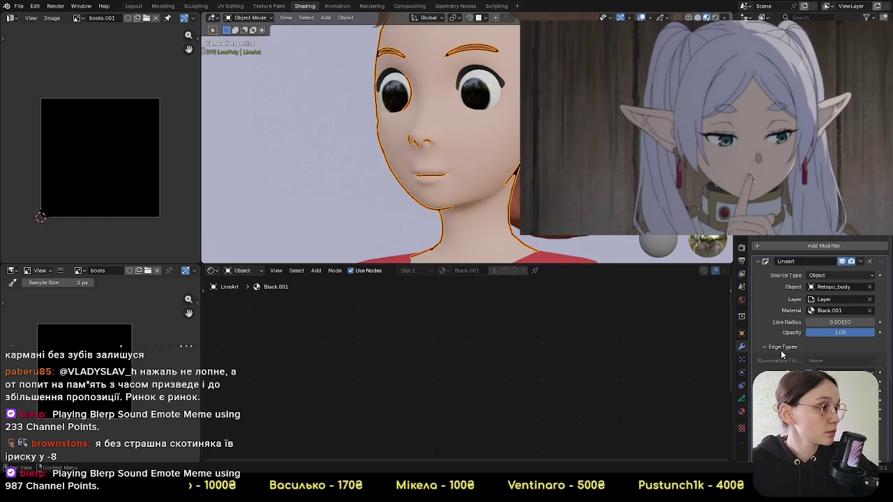
{"action": "left_click", "coordinate": [780, 346]}
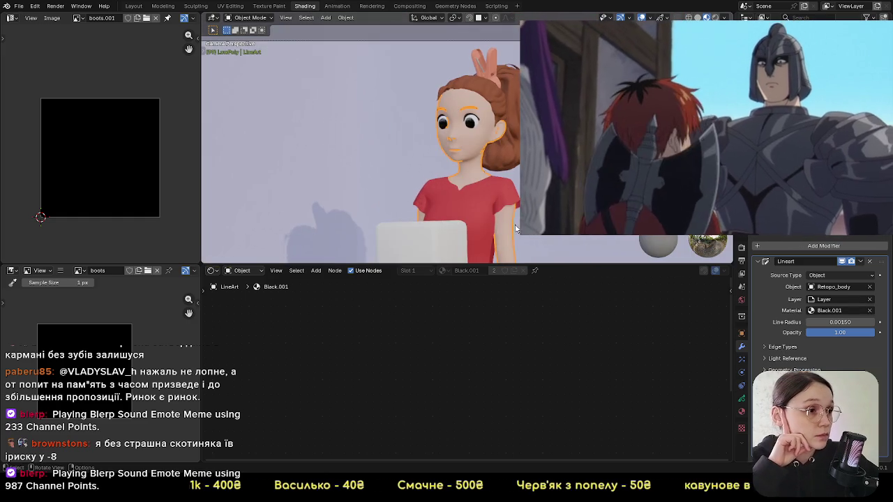
Step: Add an Object Line Art outline for the selected hair.ponytail.001
{"action": "left_click", "coordinate": [572, 237]}
{"action": "scroll", "coordinate": [572, 237], "scroll_direction": "up", "scroll_amount": 3}
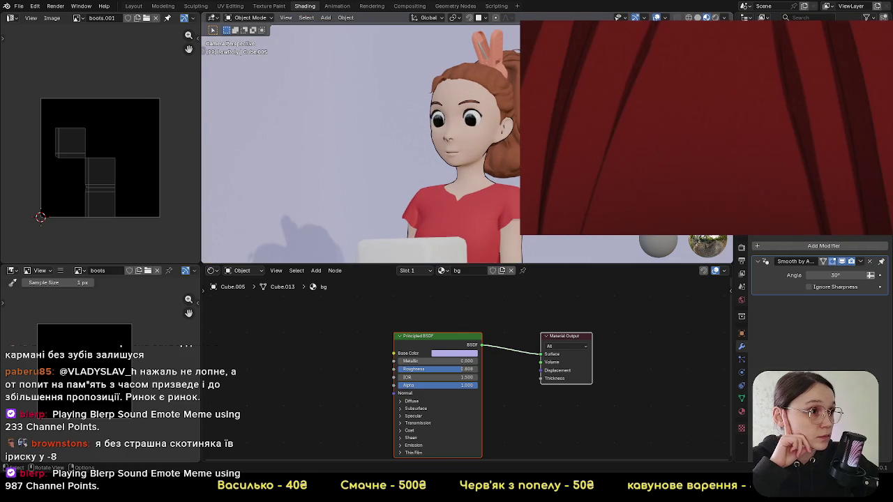
{"action": "scroll", "coordinate": [572, 237], "scroll_direction": "down", "scroll_amount": 2}
{"action": "left_click", "coordinate": [513, 140]}
{"action": "right_click", "coordinate": [501, 122]}
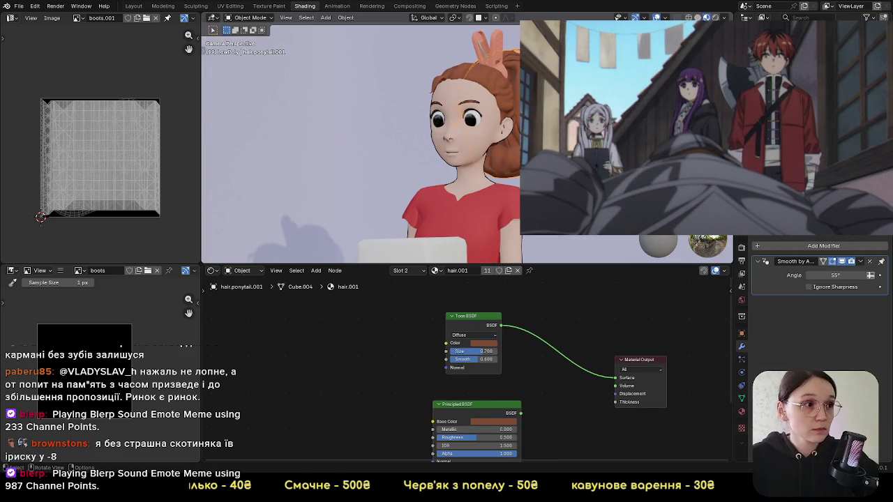
{"action": "key", "text": "shift+a"}
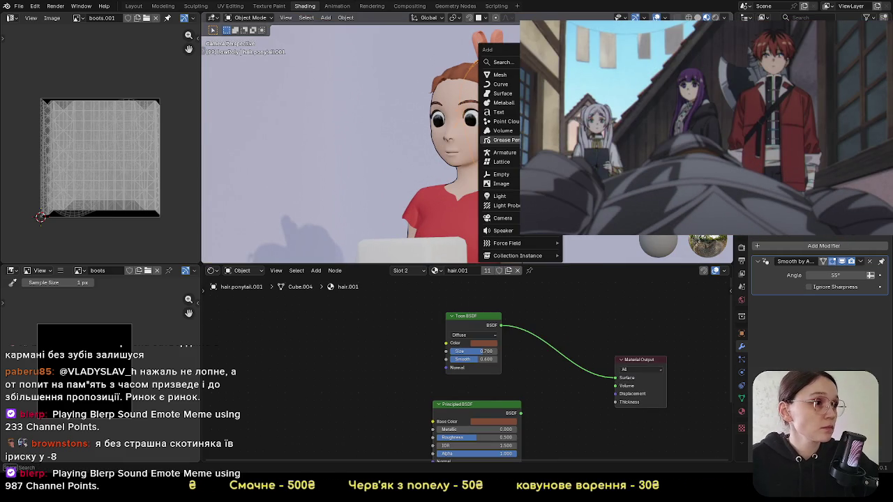
{"action": "left_click", "coordinate": [593, 189]}
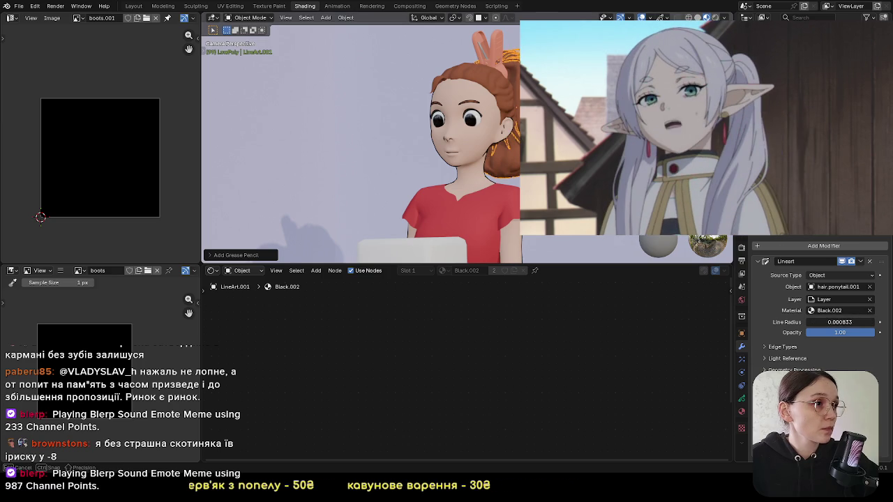
Step: Cycle through the overlapping body, backdrop, hair and line-art objects
{"action": "left_click", "coordinate": [485, 121]}
{"action": "left_click", "coordinate": [498, 152]}
{"action": "left_click", "coordinate": [483, 150]}
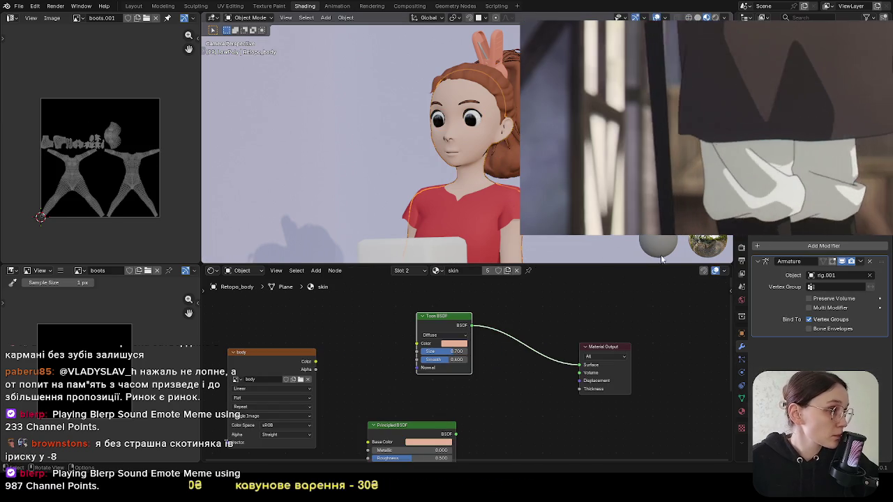
{"action": "left_click", "coordinate": [511, 241]}
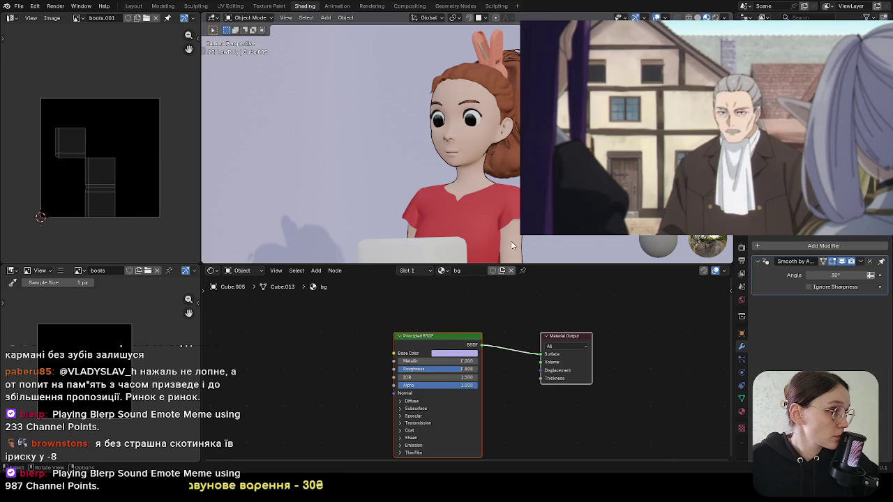
{"action": "left_click", "coordinate": [523, 241]}
{"action": "left_click", "coordinate": [524, 241]}
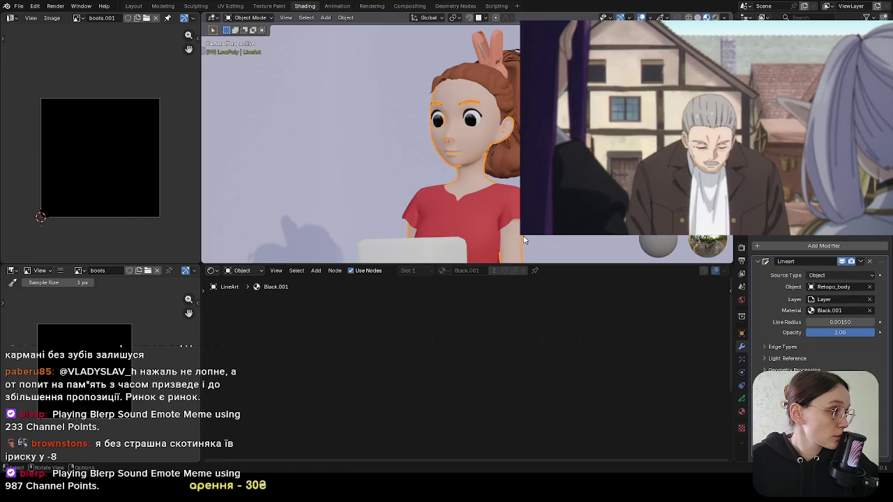
{"action": "left_click", "coordinate": [523, 240]}
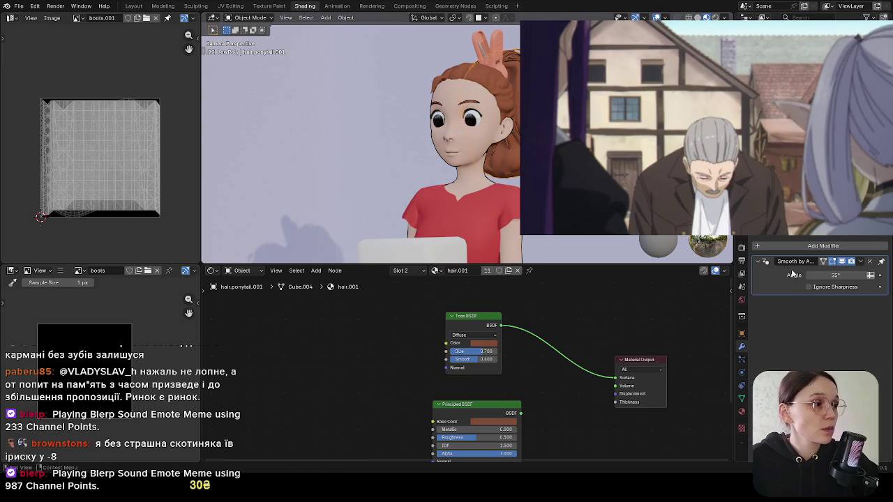
{"action": "left_click", "coordinate": [523, 241]}
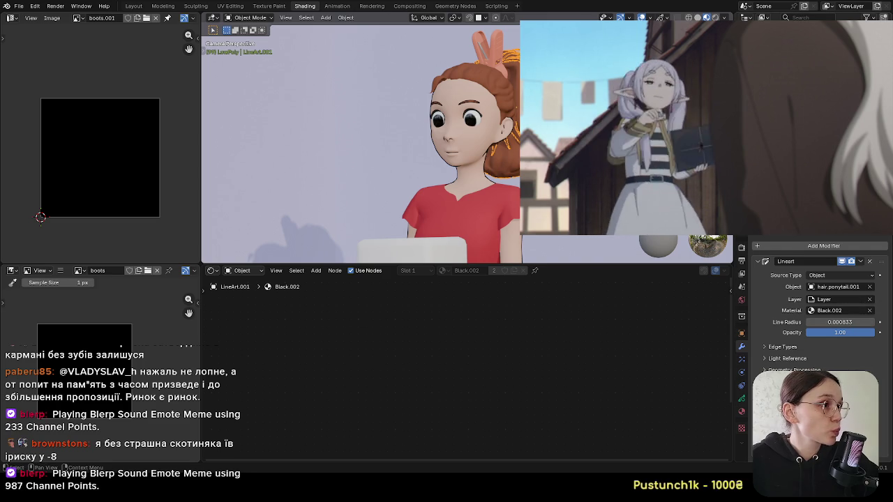
Step: Delete the body's line-art object and select the background plane
{"action": "left_click", "coordinate": [789, 139]}
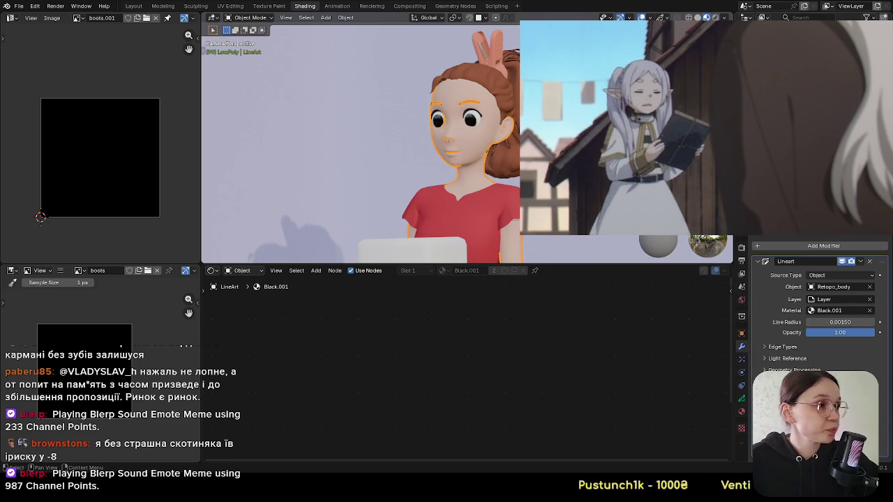
{"action": "key", "text": "Delete"}
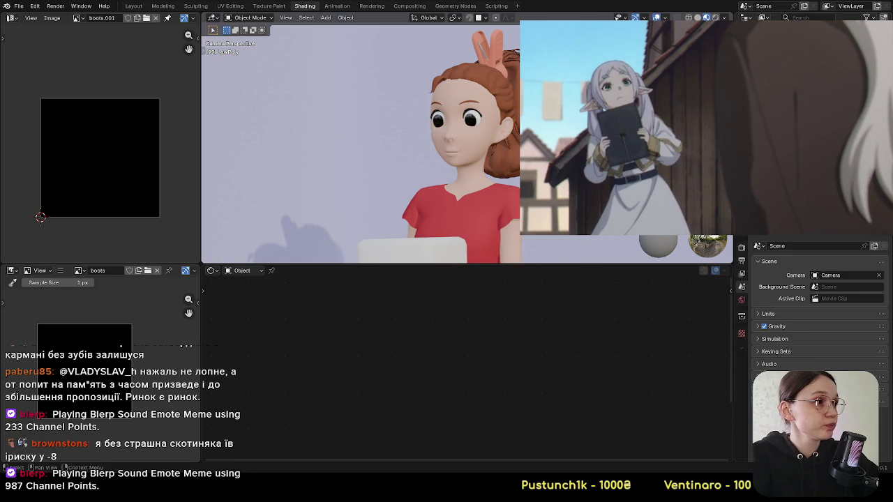
{"action": "scroll", "coordinate": [419, 174], "scroll_direction": "down", "scroll_amount": 3}
{"action": "scroll", "coordinate": [518, 136], "scroll_direction": "down", "scroll_amount": 3}
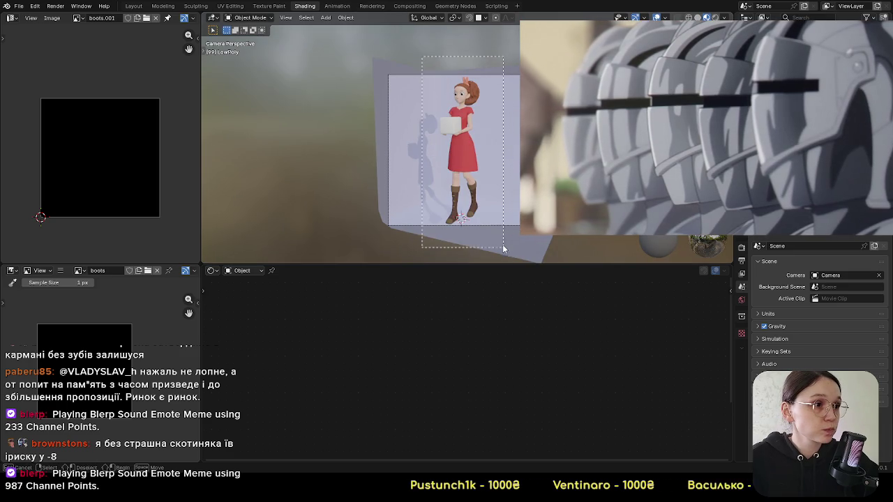
{"action": "left_click", "coordinate": [524, 242]}
Step: Select the dress to display its Toon BSDF material nodes
{"action": "scroll", "coordinate": [476, 149], "scroll_direction": "up", "scroll_amount": 3}
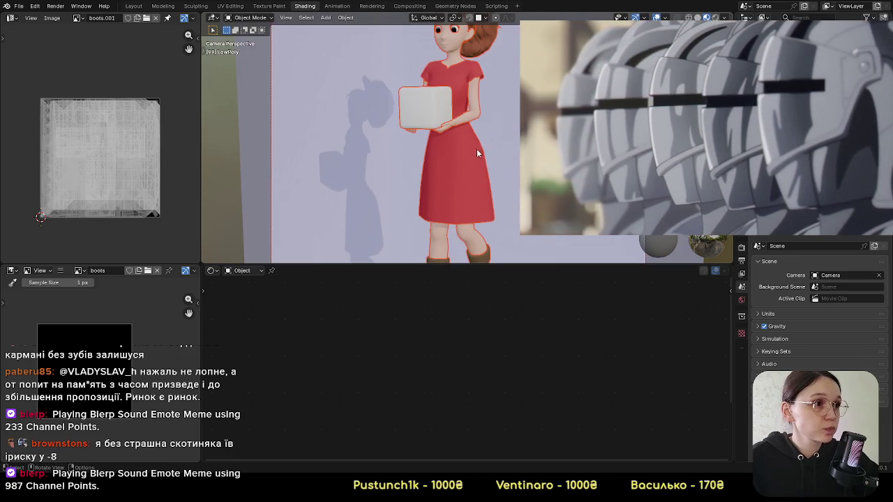
{"action": "scroll", "coordinate": [475, 182], "scroll_direction": "up", "scroll_amount": 2}
{"action": "left_click", "coordinate": [475, 193], "text": "shift"}
{"action": "left_click", "coordinate": [466, 201], "text": "shift"}
{"action": "scroll", "coordinate": [488, 184], "scroll_direction": "up", "scroll_amount": 3}
{"action": "scroll", "coordinate": [500, 180], "scroll_direction": "up", "scroll_amount": 2}
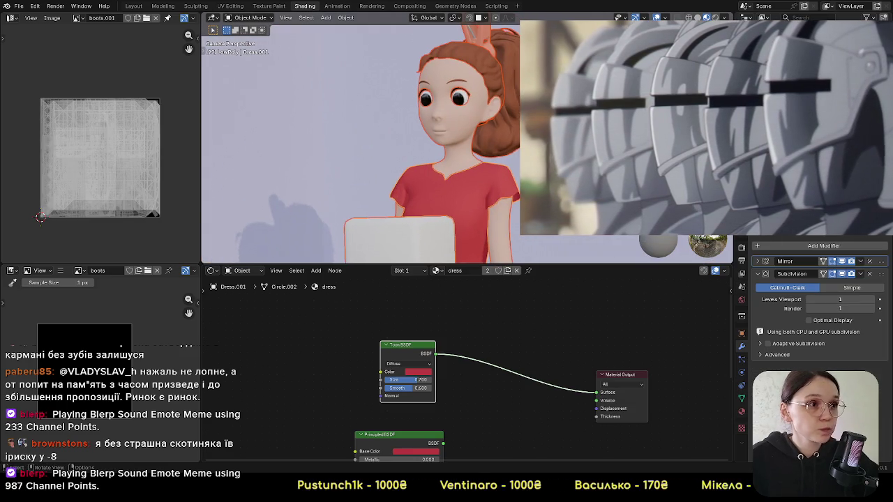
{"action": "key", "text": "shift+a"}
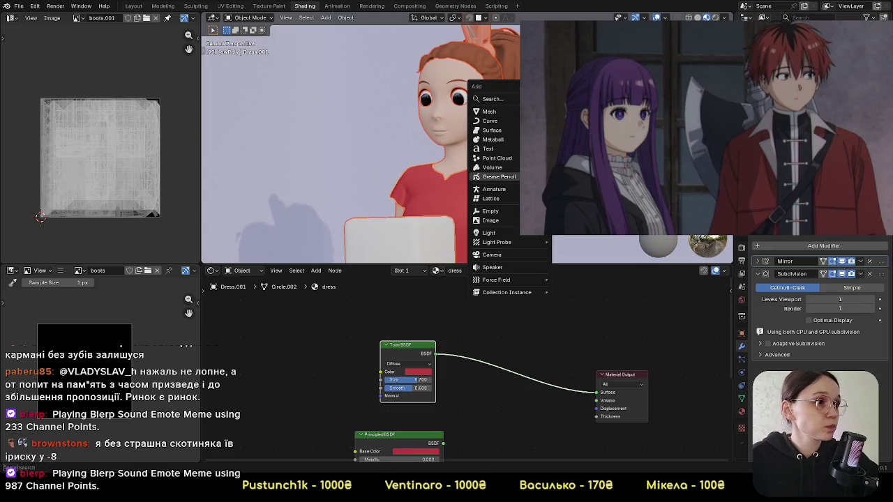
Step: Replace the dress-only Object Line Art with a Scene Line Art for everything
{"action": "left_click", "coordinate": [558, 230]}
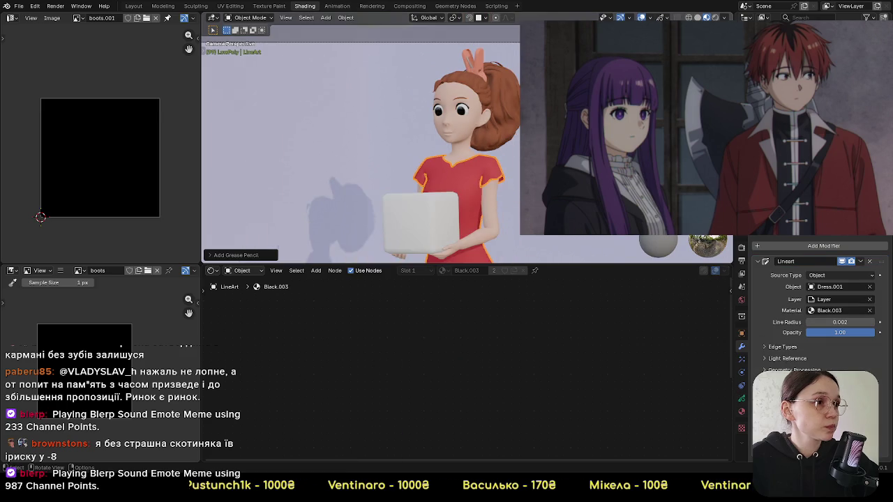
{"action": "key", "text": "ctrl+z"}
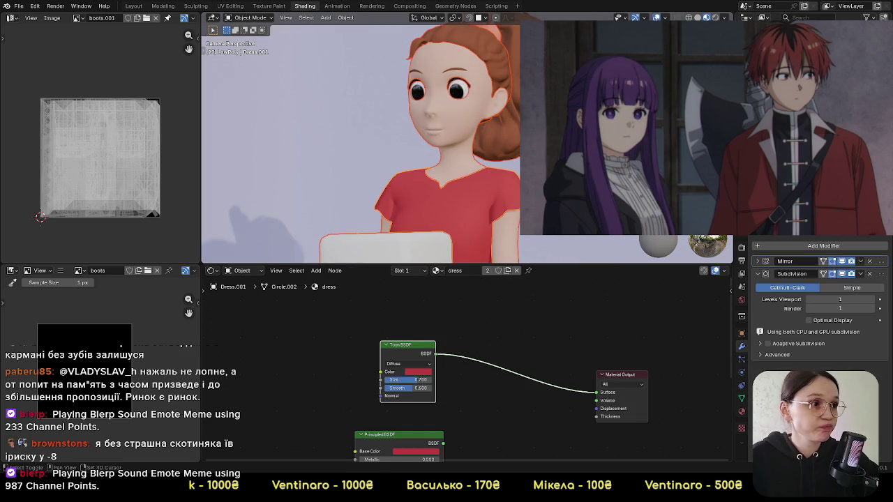
{"action": "key", "text": "ctrl+z"}
{"action": "key", "text": "ctrl+z"}
{"action": "key", "text": "shift+a"}
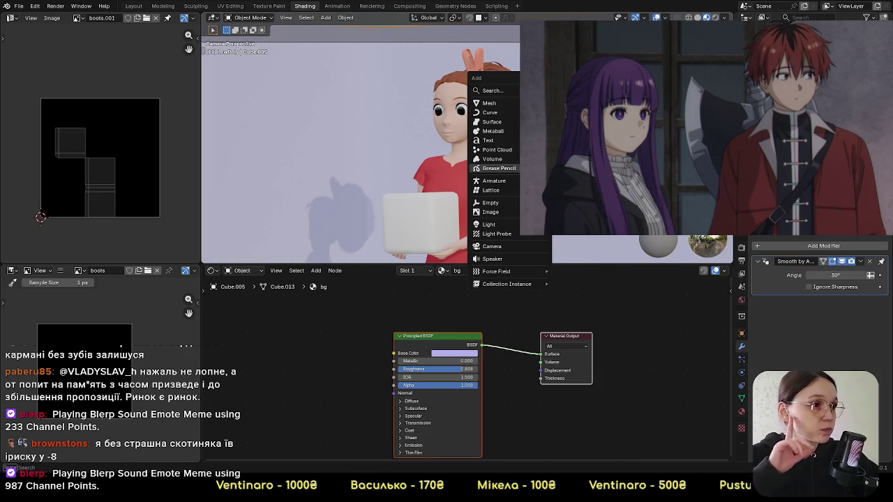
{"action": "left_click", "coordinate": [551, 204]}
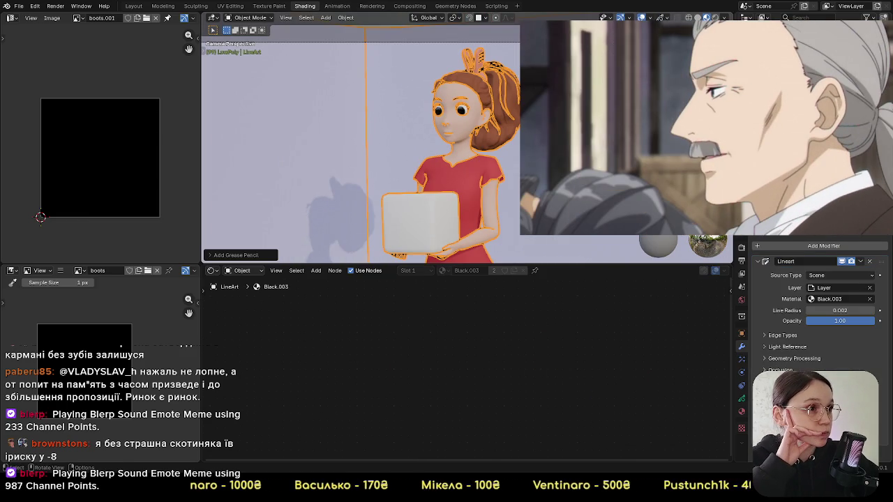
Step: Zoom in and out to inspect the new black outlines on the character
{"action": "scroll", "coordinate": [507, 34], "scroll_direction": "down", "scroll_amount": 3}
{"action": "scroll", "coordinate": [496, 70], "scroll_direction": "up", "scroll_amount": 2}
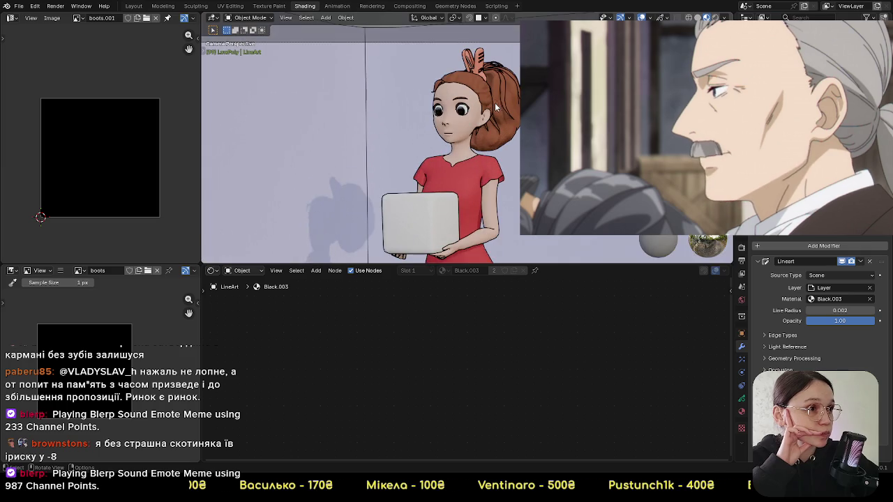
{"action": "scroll", "coordinate": [495, 112], "scroll_direction": "up", "scroll_amount": 1}
{"action": "scroll", "coordinate": [497, 136], "scroll_direction": "up", "scroll_amount": 1}
{"action": "scroll", "coordinate": [495, 121], "scroll_direction": "up", "scroll_amount": 1}
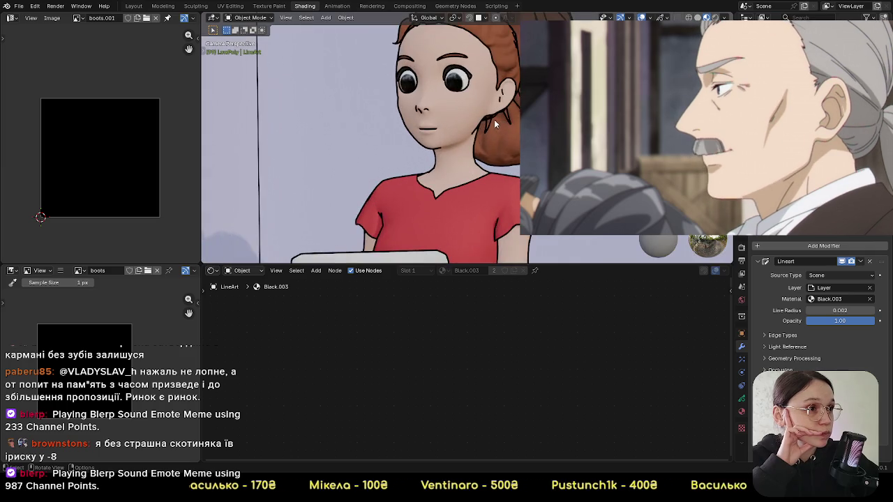
{"action": "scroll", "coordinate": [494, 120], "scroll_direction": "up", "scroll_amount": 1}
{"action": "scroll", "coordinate": [490, 120], "scroll_direction": "down", "scroll_amount": 1}
{"action": "scroll", "coordinate": [493, 117], "scroll_direction": "down", "scroll_amount": 1}
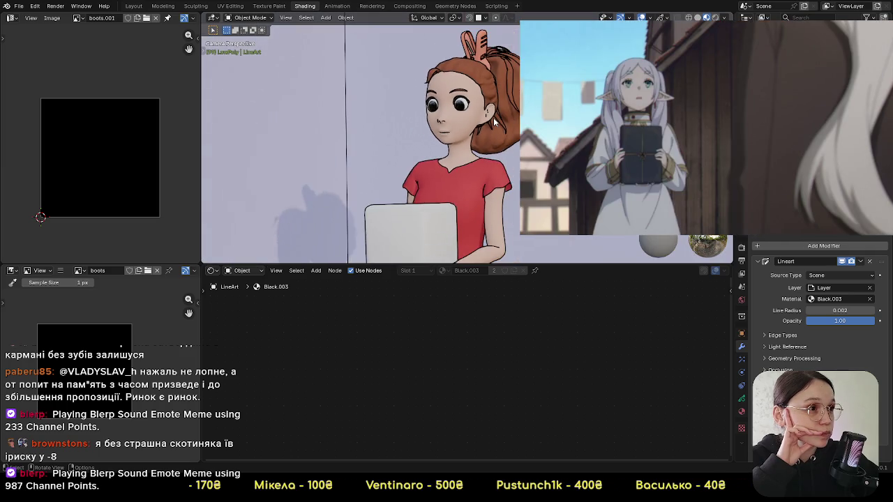
{"action": "scroll", "coordinate": [492, 139], "scroll_direction": "down", "scroll_amount": 2}
{"action": "scroll", "coordinate": [492, 167], "scroll_direction": "down", "scroll_amount": 2}
{"action": "scroll", "coordinate": [492, 198], "scroll_direction": "up", "scroll_amount": 2}
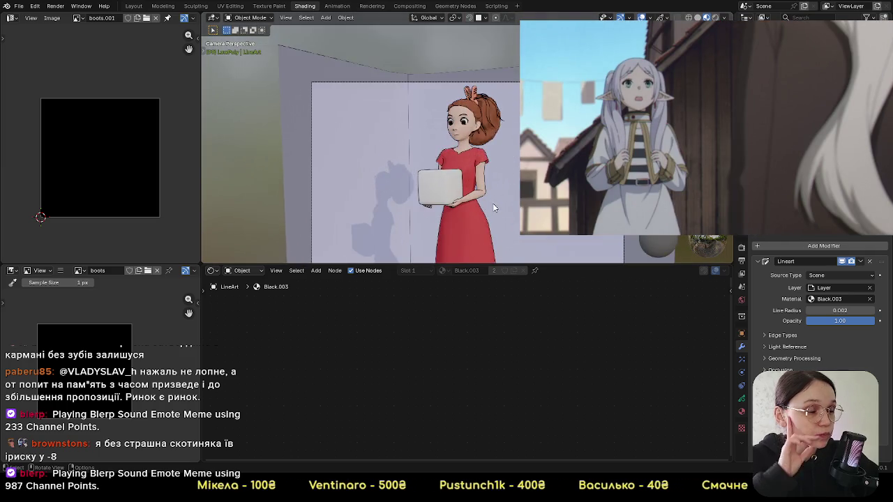
{"action": "scroll", "coordinate": [493, 203], "scroll_direction": "down", "scroll_amount": 1}
{"action": "scroll", "coordinate": [492, 203], "scroll_direction": "up", "scroll_amount": 3}
{"action": "scroll", "coordinate": [492, 203], "scroll_direction": "up", "scroll_amount": 2}
{"action": "scroll", "coordinate": [452, 200], "scroll_direction": "up", "scroll_amount": 1}
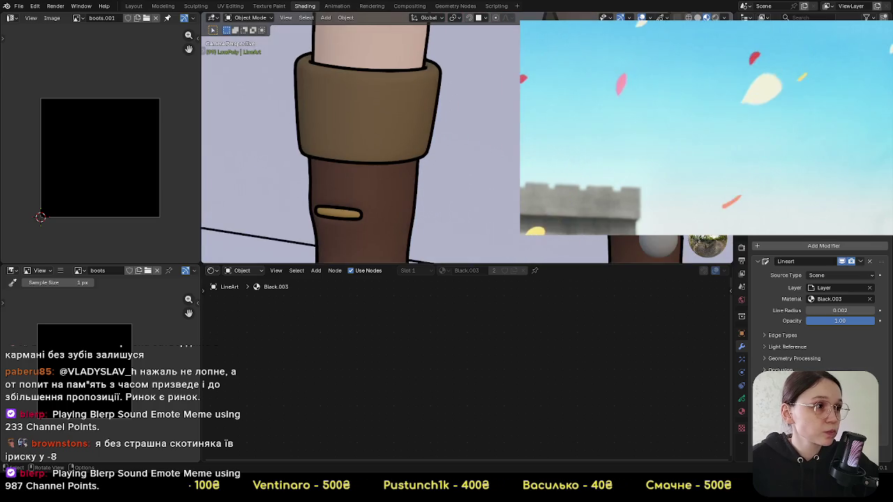
{"action": "scroll", "coordinate": [453, 200], "scroll_direction": "down", "scroll_amount": 2}
{"action": "scroll", "coordinate": [453, 201], "scroll_direction": "down", "scroll_amount": 1}
{"action": "scroll", "coordinate": [453, 201], "scroll_direction": "down", "scroll_amount": 1}
{"action": "scroll", "coordinate": [453, 200], "scroll_direction": "down", "scroll_amount": 1}
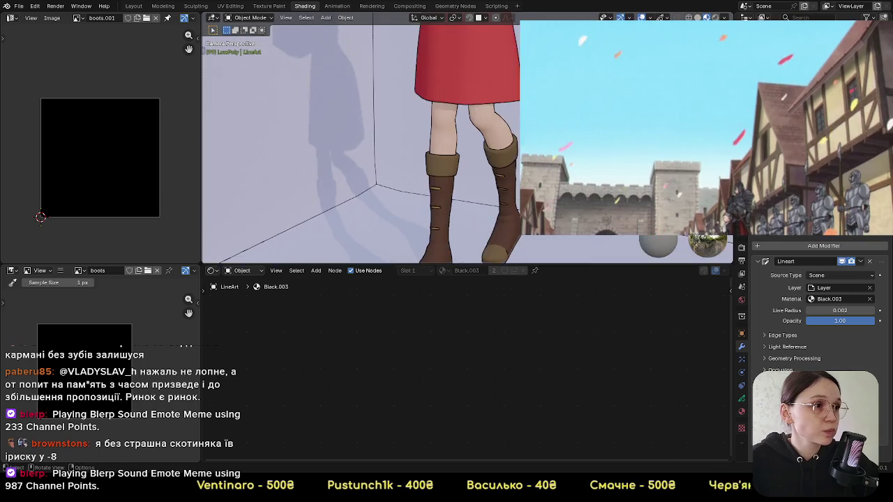
{"action": "scroll", "coordinate": [467, 182], "scroll_direction": "down", "scroll_amount": 3}
{"action": "scroll", "coordinate": [488, 160], "scroll_direction": "down", "scroll_amount": 2}
Step: Select the background wall and zoom around to check its outlines
{"action": "left_click", "coordinate": [506, 139]}
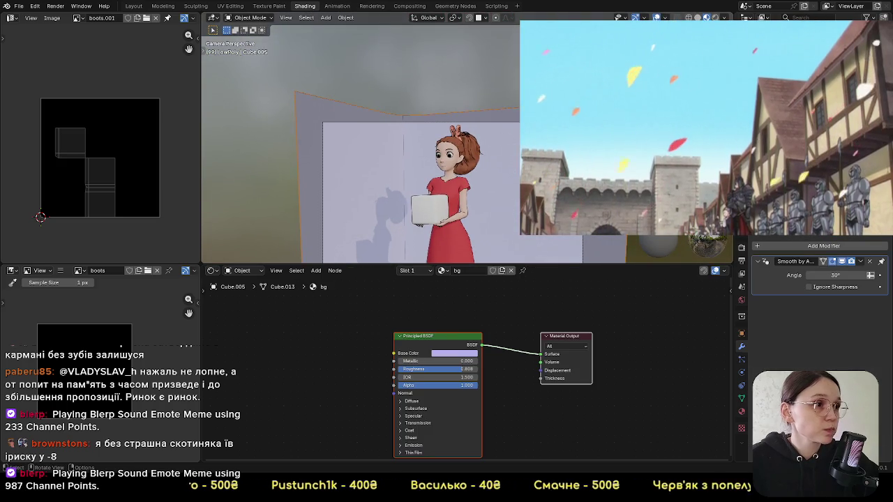
{"action": "scroll", "coordinate": [506, 139], "scroll_direction": "up", "scroll_amount": 3}
{"action": "scroll", "coordinate": [506, 139], "scroll_direction": "down", "scroll_amount": 1}
{"action": "scroll", "coordinate": [506, 139], "scroll_direction": "down", "scroll_amount": 1}
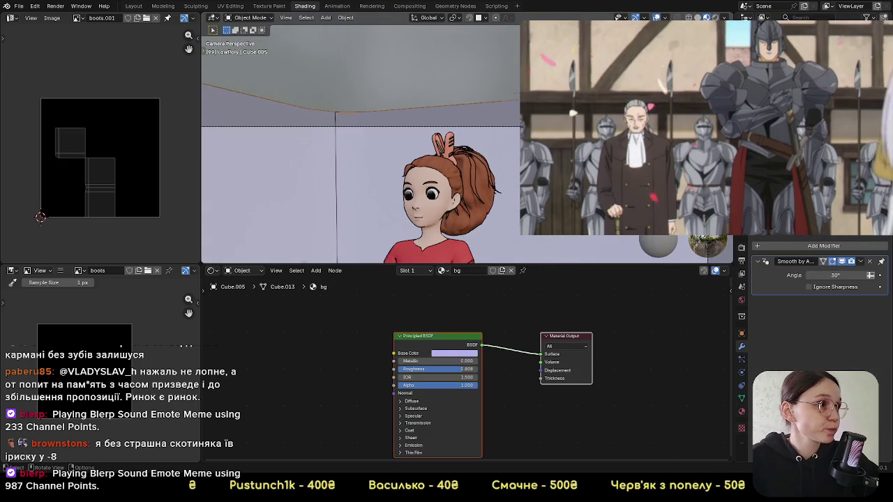
{"action": "scroll", "coordinate": [435, 259], "scroll_direction": "down", "scroll_amount": 2}
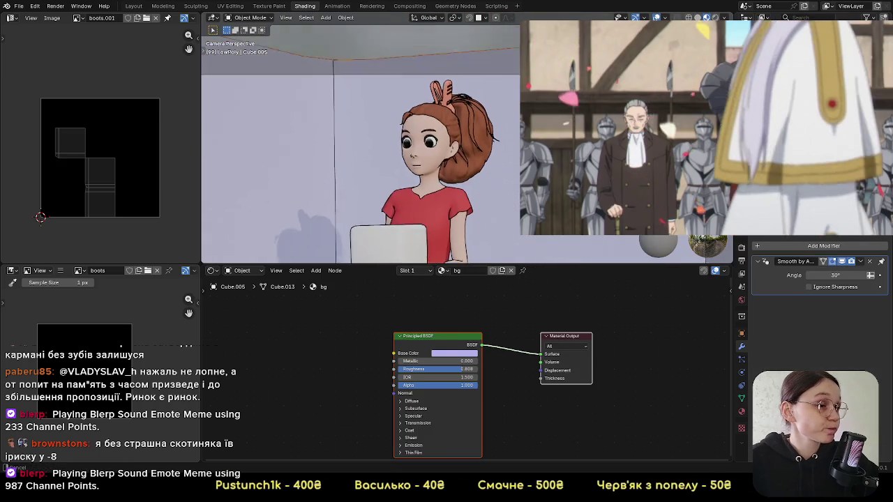
{"action": "scroll", "coordinate": [436, 260], "scroll_direction": "down", "scroll_amount": 1}
{"action": "scroll", "coordinate": [436, 260], "scroll_direction": "down", "scroll_amount": 1}
{"action": "scroll", "coordinate": [436, 260], "scroll_direction": "up", "scroll_amount": 3}
{"action": "scroll", "coordinate": [435, 260], "scroll_direction": "down", "scroll_amount": 3}
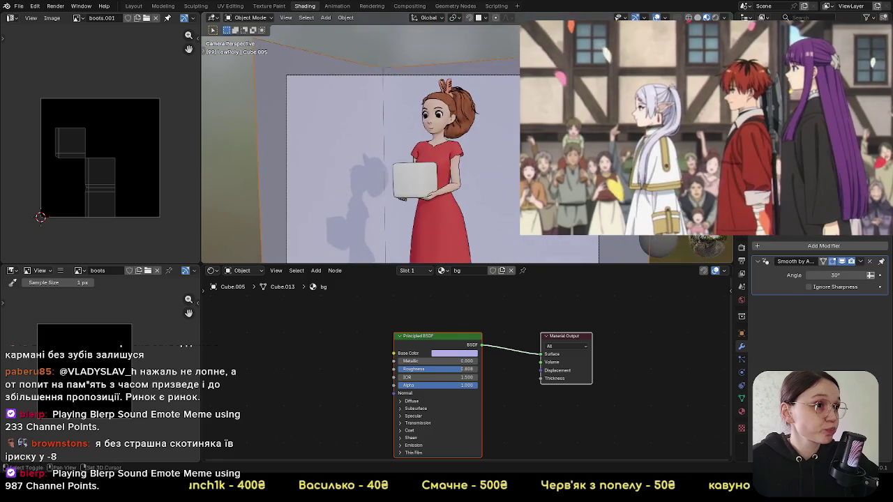
{"action": "scroll", "coordinate": [507, 134], "scroll_direction": "up", "scroll_amount": 3}
{"action": "scroll", "coordinate": [418, 122], "scroll_direction": "down", "scroll_amount": 1}
{"action": "scroll", "coordinate": [341, 109], "scroll_direction": "down", "scroll_amount": 1}
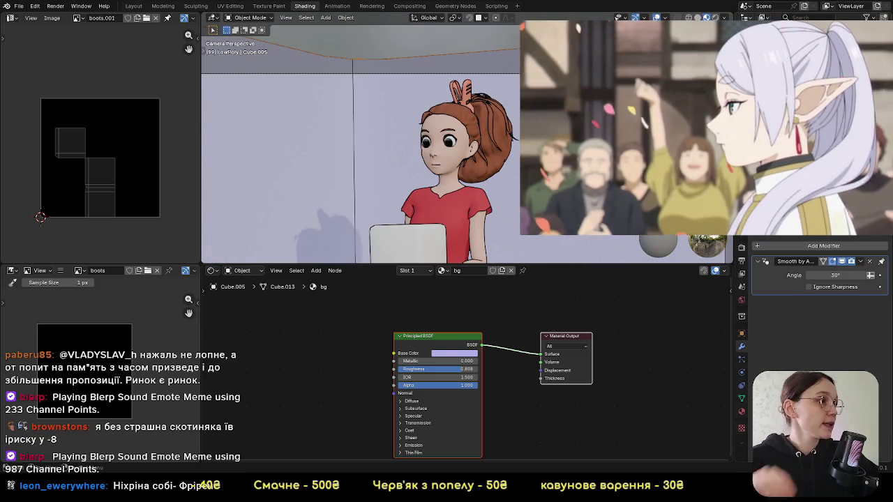
Step: Set the scene LineArt object's Line Radius to 0.0015
{"action": "left_click", "coordinate": [813, 230]}
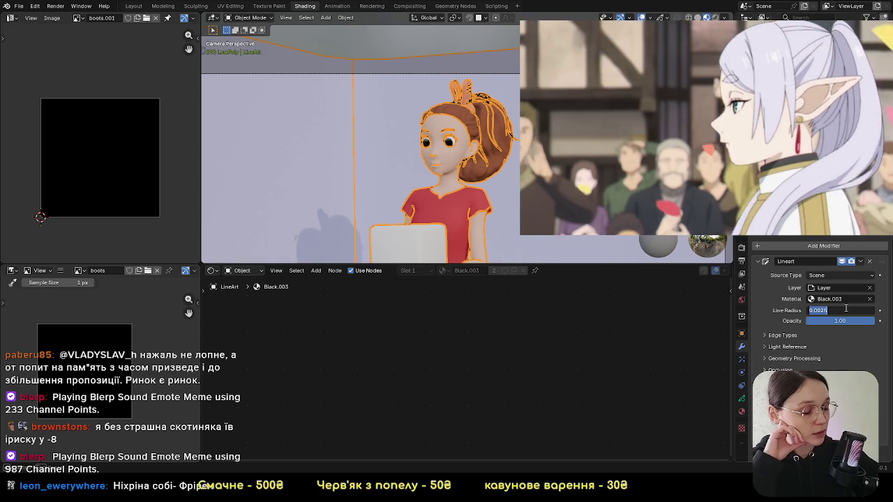
{"action": "key", "text": "Return"}
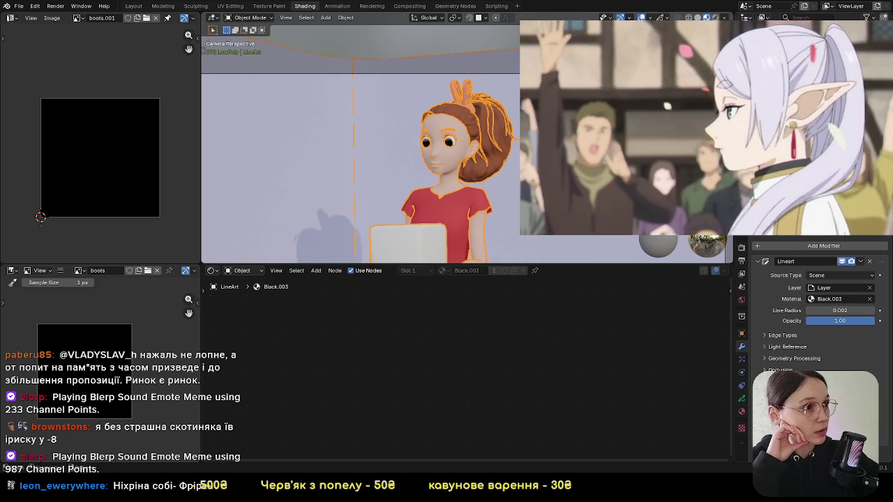
{"action": "left_click", "coordinate": [436, 160]}
Step: Zoom and pan to inspect the girl's legs, boots and head
{"action": "scroll", "coordinate": [419, 160], "scroll_direction": "up", "scroll_amount": 2}
{"action": "scroll", "coordinate": [418, 160], "scroll_direction": "up", "scroll_amount": 2}
{"action": "scroll", "coordinate": [418, 160], "scroll_direction": "up", "scroll_amount": 1}
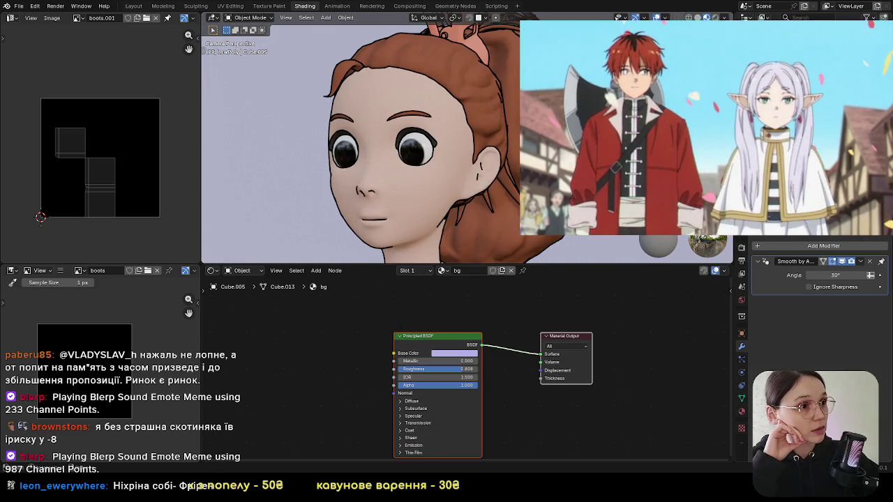
{"action": "scroll", "coordinate": [359, 139], "scroll_direction": "down", "scroll_amount": 4}
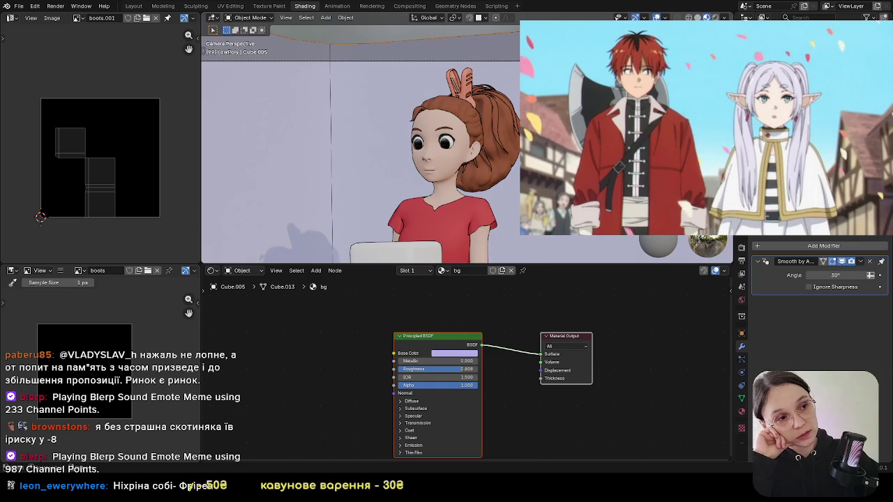
{"action": "scroll", "coordinate": [359, 146], "scroll_direction": "down", "scroll_amount": 5}
{"action": "scroll", "coordinate": [359, 147], "scroll_direction": "down", "scroll_amount": 2}
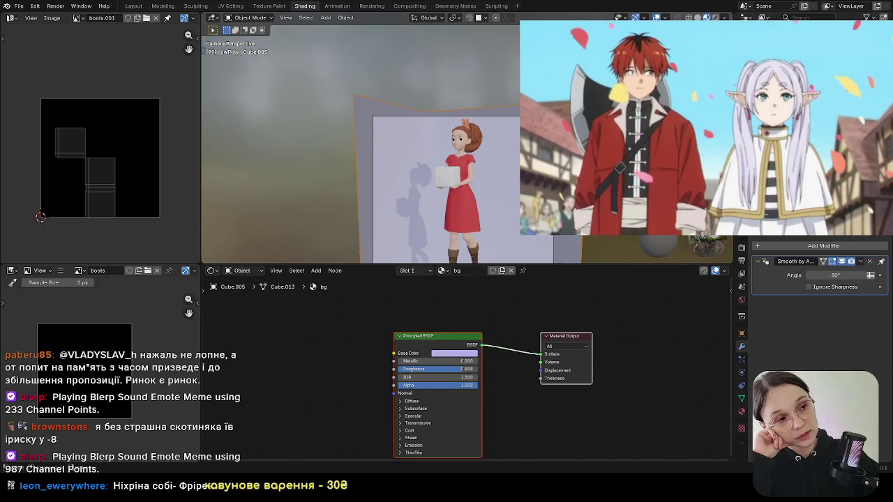
{"action": "scroll", "coordinate": [492, 172], "scroll_direction": "up", "scroll_amount": 10}
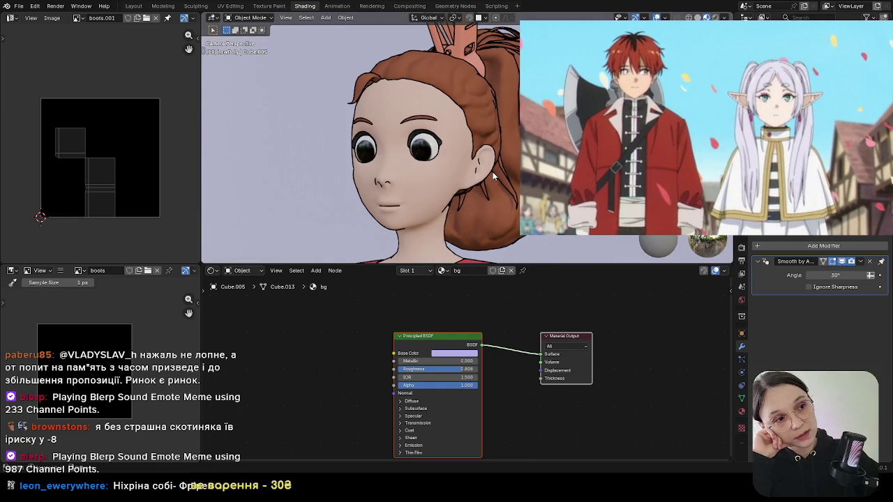
{"action": "scroll", "coordinate": [492, 172], "scroll_direction": "down", "scroll_amount": 10}
{"action": "scroll", "coordinate": [494, 171], "scroll_direction": "up", "scroll_amount": 2}
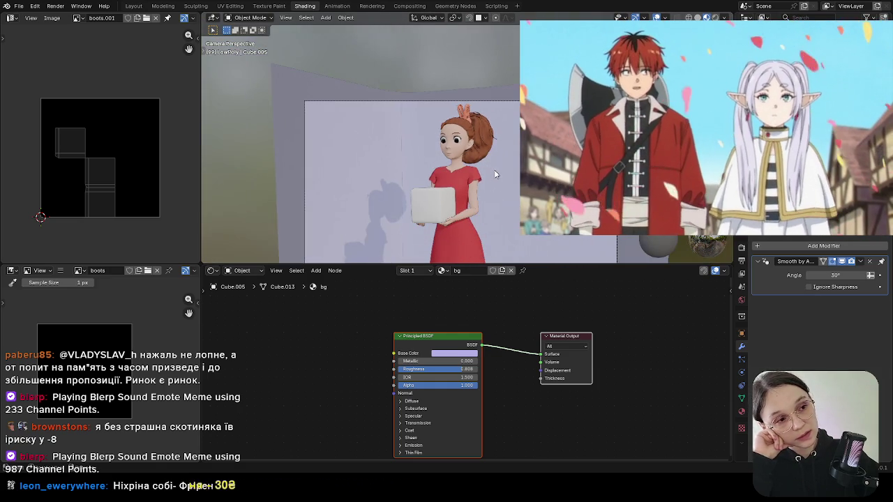
{"action": "middle_click_drag", "start_coordinate": [522, 237], "coordinate": [518, 119], "text": "shift"}
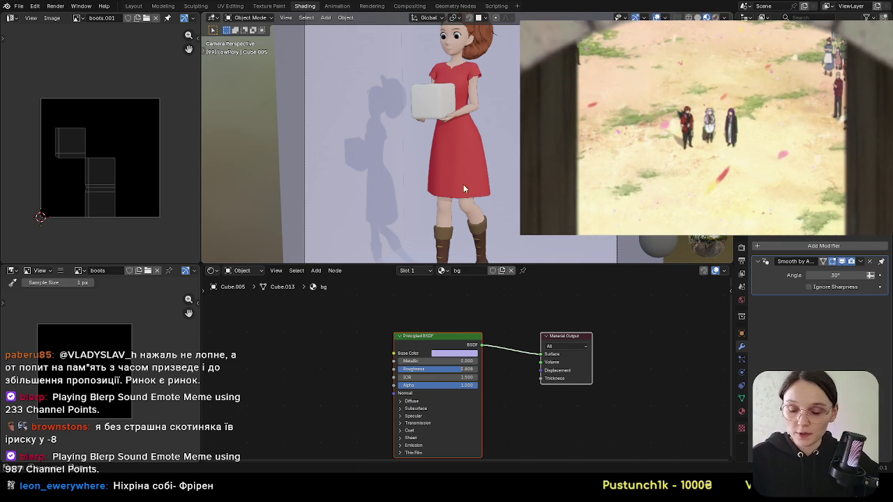
{"action": "middle_click_drag", "start_coordinate": [449, 177], "coordinate": [454, 229], "text": "shift"}
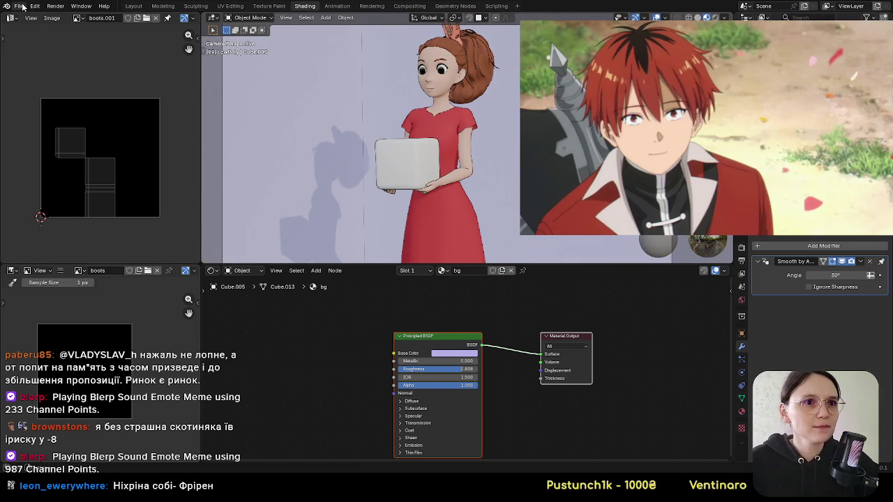
Step: Save the project, then orbit, enlarge and zoom the 3D view around the character
{"action": "left_click", "coordinate": [19, 6]}
{"action": "left_click", "coordinate": [32, 66]}
{"action": "middle_click_drag", "start_coordinate": [391, 153], "coordinate": [516, 264]}
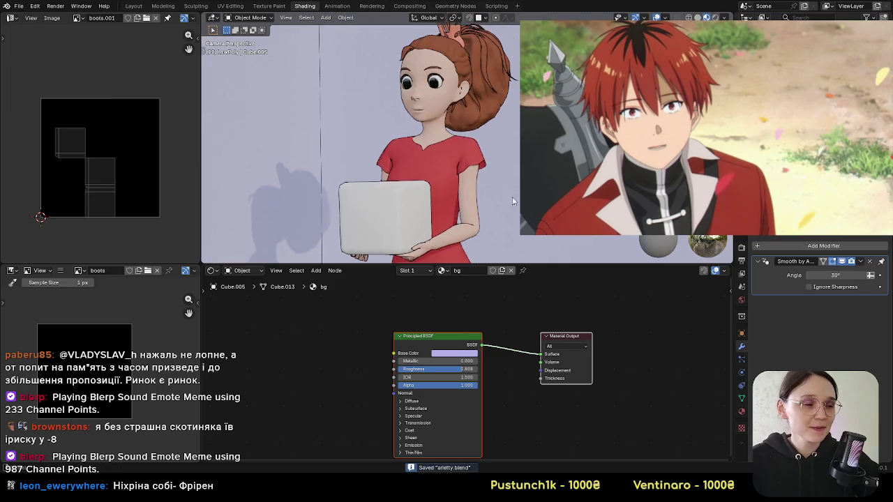
{"action": "left_click_drag", "start_coordinate": [516, 263], "coordinate": [516, 337]}
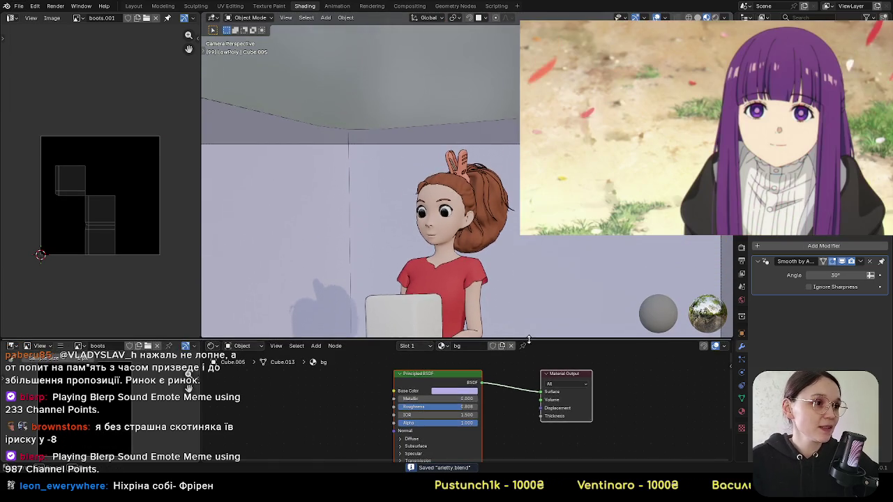
{"action": "scroll", "coordinate": [476, 193], "scroll_direction": "up", "scroll_amount": 4}
{"action": "scroll", "coordinate": [475, 193], "scroll_direction": "up", "scroll_amount": 2}
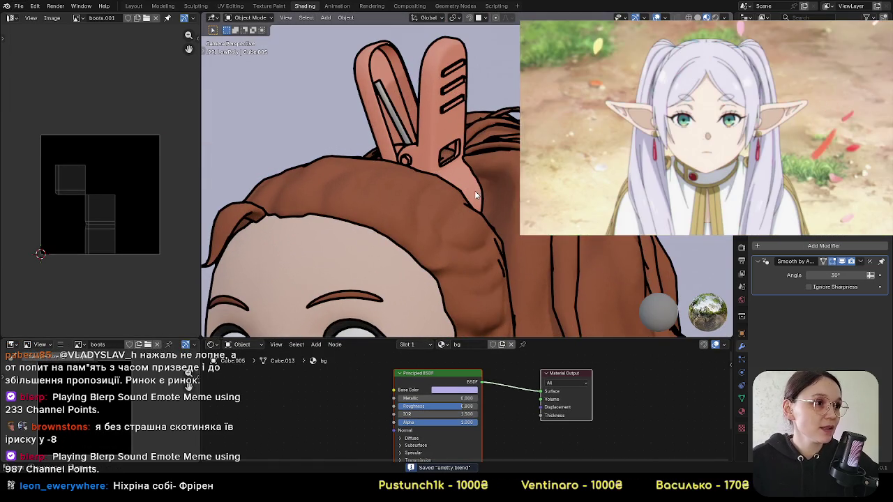
{"action": "scroll", "coordinate": [475, 195], "scroll_direction": "down", "scroll_amount": 3}
{"action": "scroll", "coordinate": [475, 195], "scroll_direction": "down", "scroll_amount": 2}
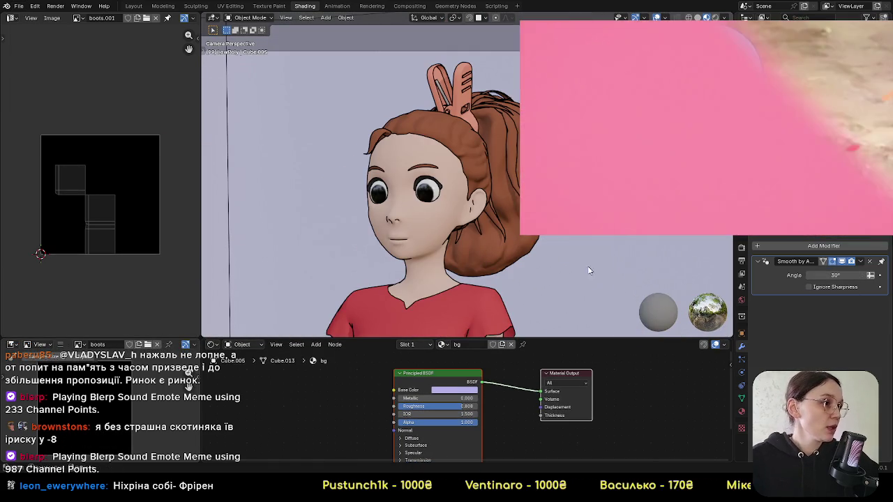
Step: Set the LineArt object's Line Radius to .001
{"action": "left_click", "coordinate": [489, 209]}
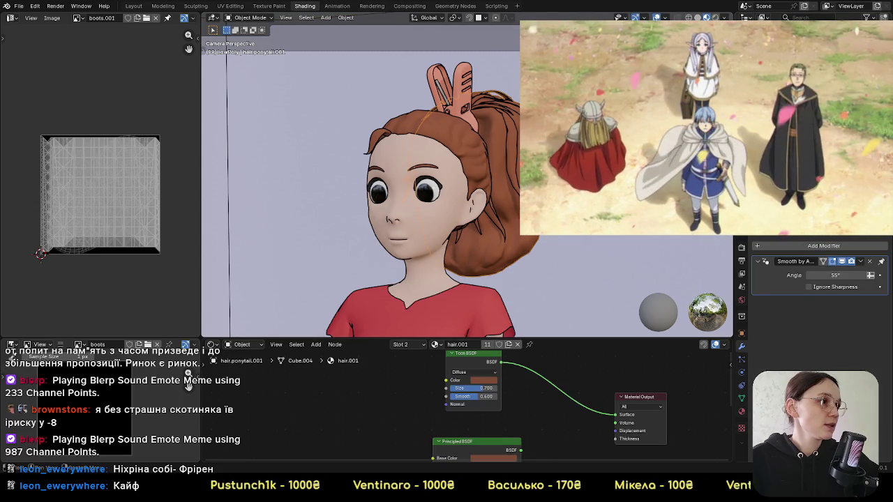
{"action": "left_click", "coordinate": [488, 111]}
{"action": "left_click", "coordinate": [837, 311]}
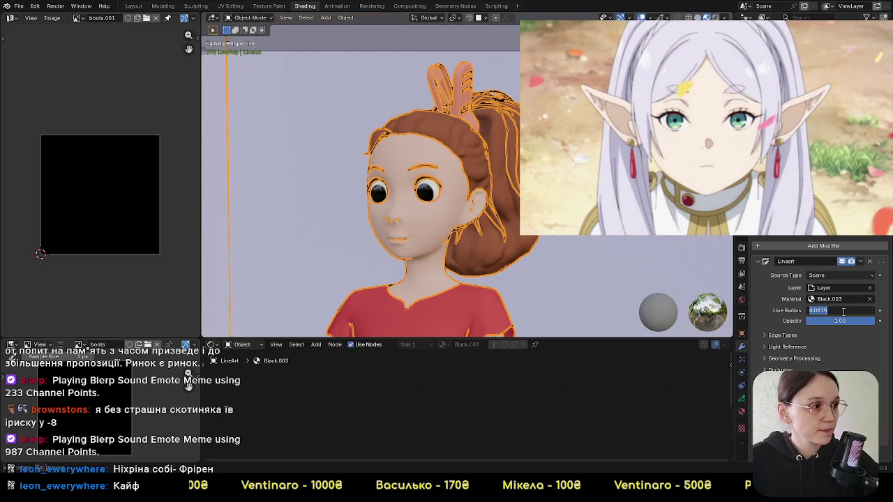
{"action": "type", "text": ".00"}
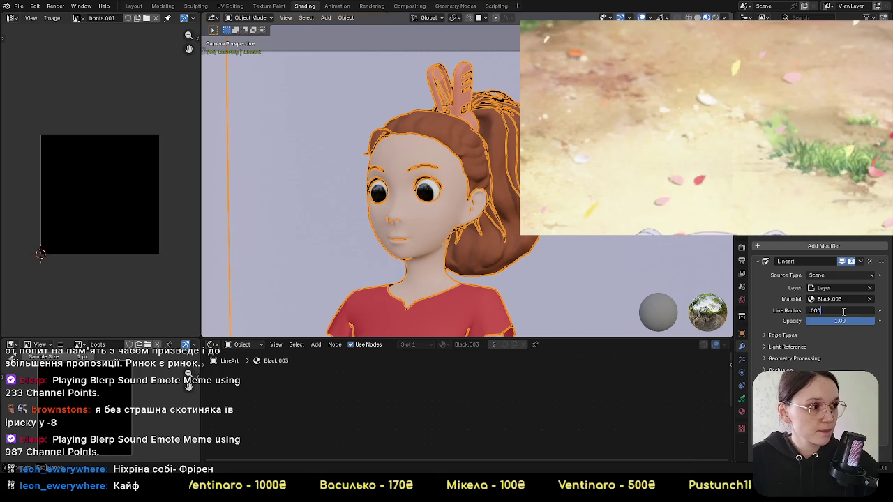
{"action": "type", "text": "1"}
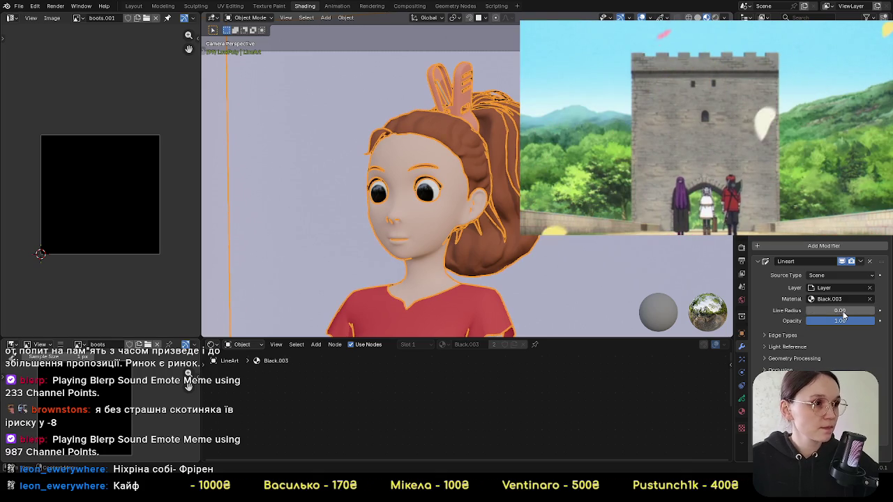
{"action": "key", "text": "ctrl+z"}
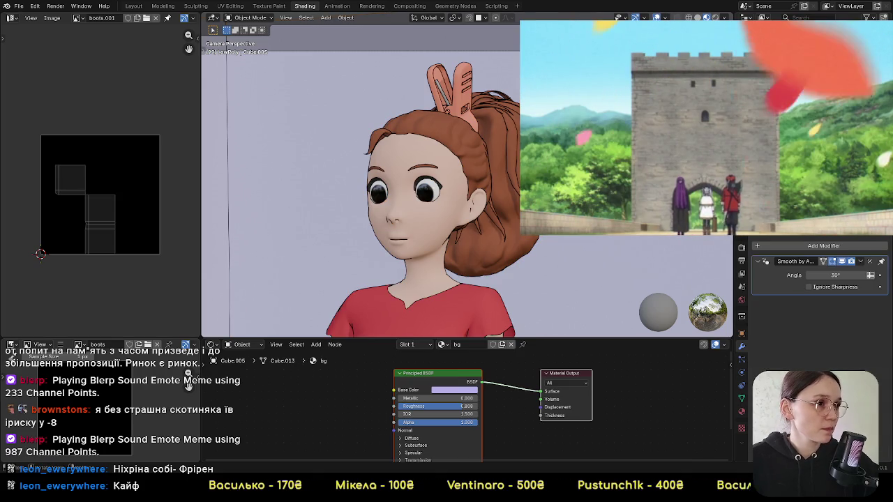
{"action": "scroll", "coordinate": [509, 216], "scroll_direction": "up", "scroll_amount": 5}
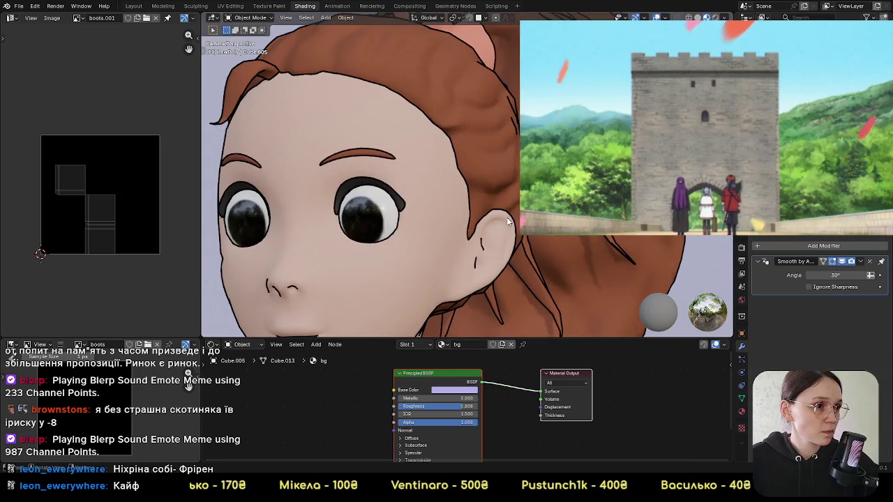
{"action": "scroll", "coordinate": [508, 221], "scroll_direction": "down", "scroll_amount": 6}
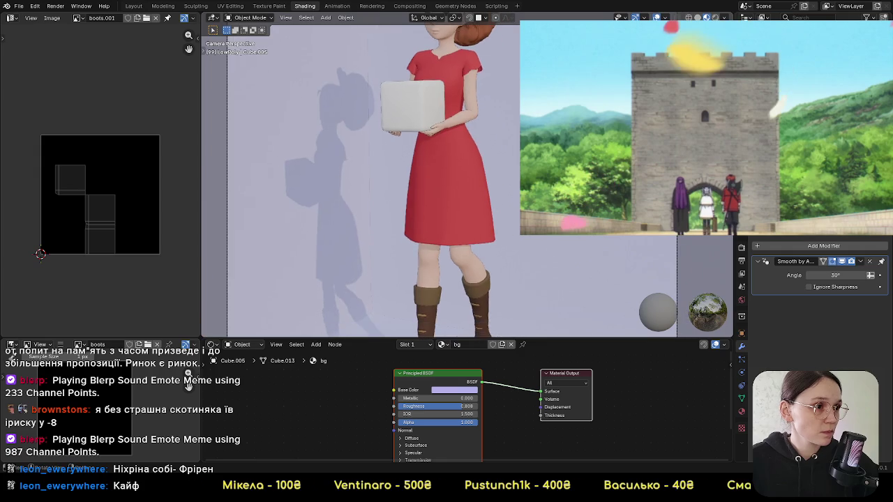
{"action": "scroll", "coordinate": [489, 224], "scroll_direction": "up", "scroll_amount": 3}
{"action": "scroll", "coordinate": [495, 225], "scroll_direction": "down", "scroll_amount": 3}
{"action": "key", "text": "KP_0"}
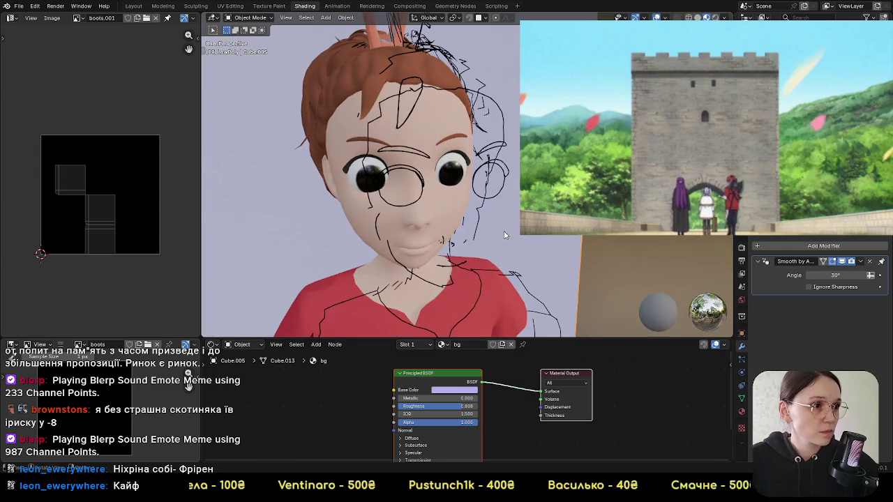
{"action": "key", "text": "KP_0"}
{"action": "scroll", "coordinate": [481, 198], "scroll_direction": "up", "scroll_amount": 3}
{"action": "scroll", "coordinate": [521, 275], "scroll_direction": "down", "scroll_amount": 2}
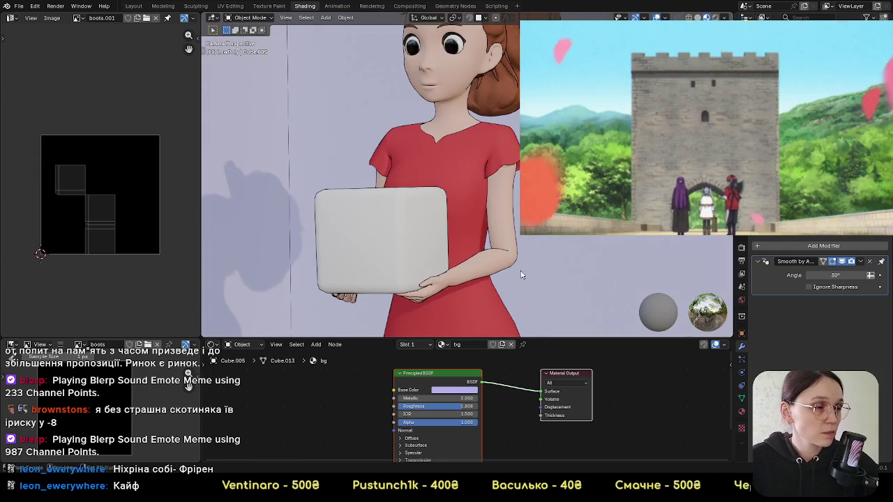
{"action": "scroll", "coordinate": [521, 274], "scroll_direction": "down", "scroll_amount": 2}
{"action": "scroll", "coordinate": [521, 275], "scroll_direction": "down", "scroll_amount": 2}
{"action": "scroll", "coordinate": [521, 275], "scroll_direction": "down", "scroll_amount": 2}
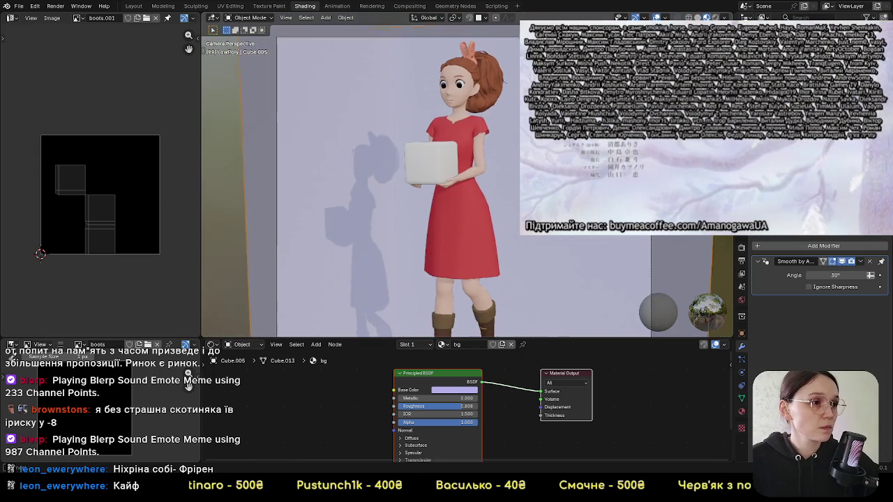
{"action": "scroll", "coordinate": [664, 310], "scroll_direction": "up", "scroll_amount": 2}
{"action": "scroll", "coordinate": [664, 309], "scroll_direction": "up", "scroll_amount": 2}
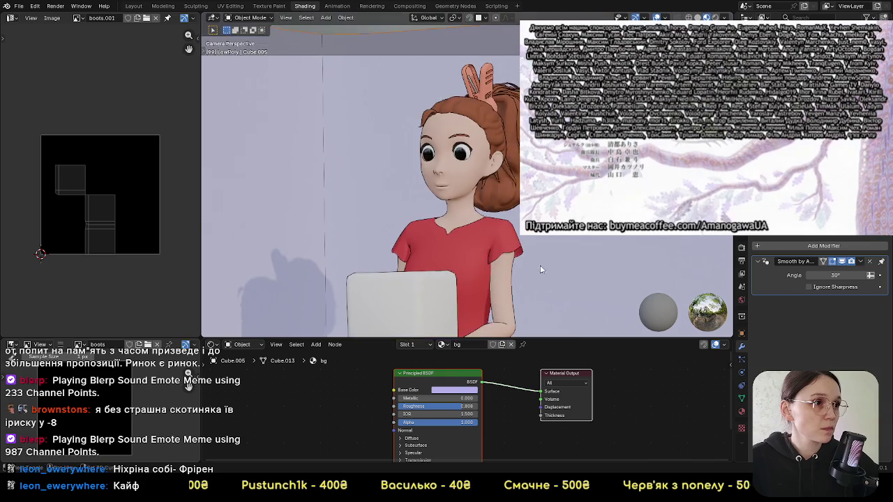
{"action": "scroll", "coordinate": [665, 310], "scroll_direction": "up", "scroll_amount": 2}
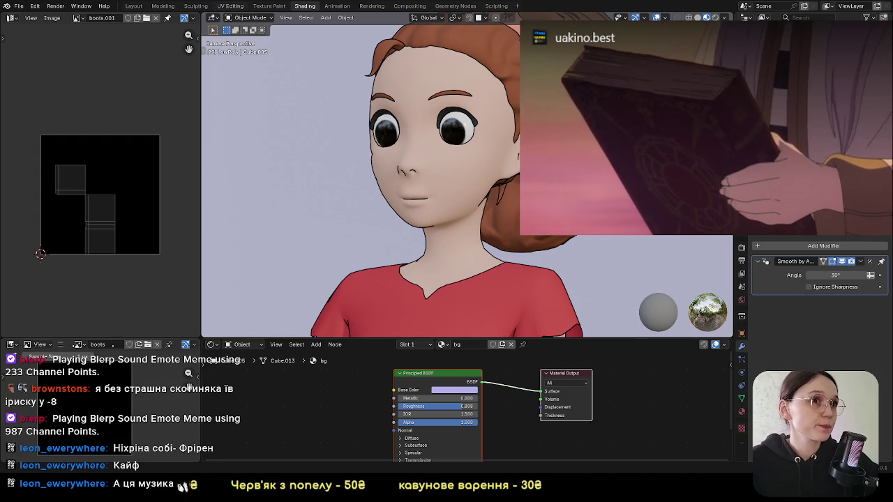
Step: Save the project as arletty.blend and re-enter the LineArt Line Radius
{"action": "left_click", "coordinate": [19, 6]}
{"action": "left_click", "coordinate": [32, 67]}
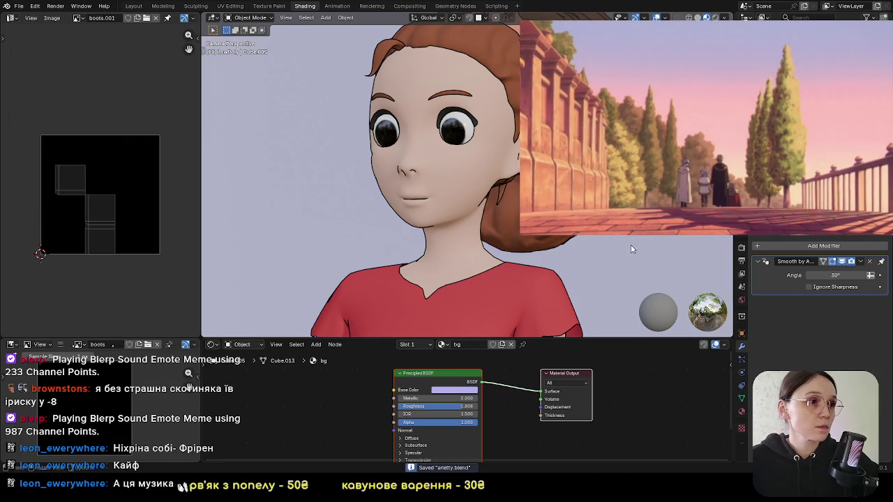
{"action": "left_click", "coordinate": [811, 205]}
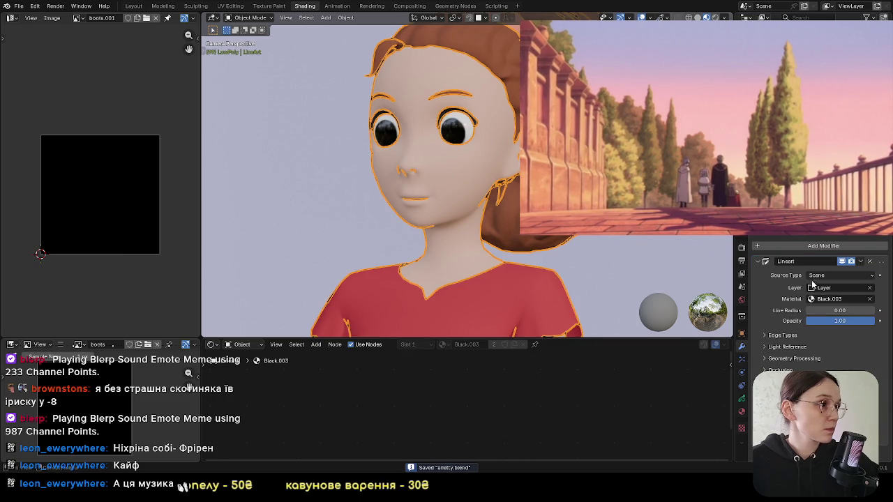
{"action": "left_click", "coordinate": [847, 312]}
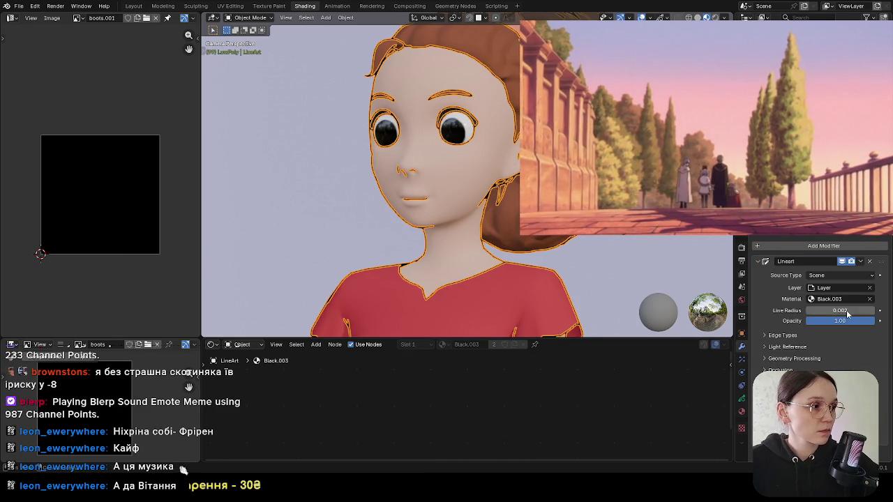
Step: Undo several changes back to an earlier camera framing of the girl
{"action": "key", "text": "ctrl+z"}
{"action": "key", "text": "ctrl+z"}
{"action": "key", "text": "ctrl+z"}
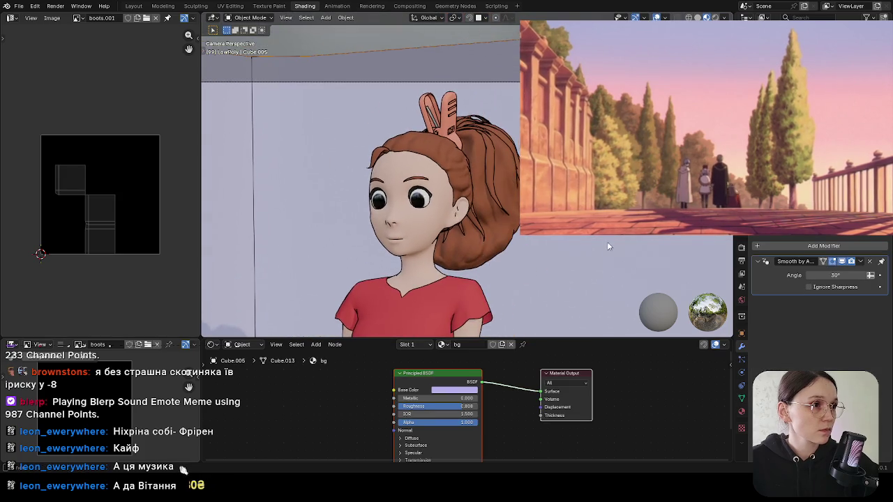
{"action": "key", "text": "ctrl+z"}
{"action": "key", "text": "ctrl+z"}
{"action": "key", "text": "ctrl+z"}
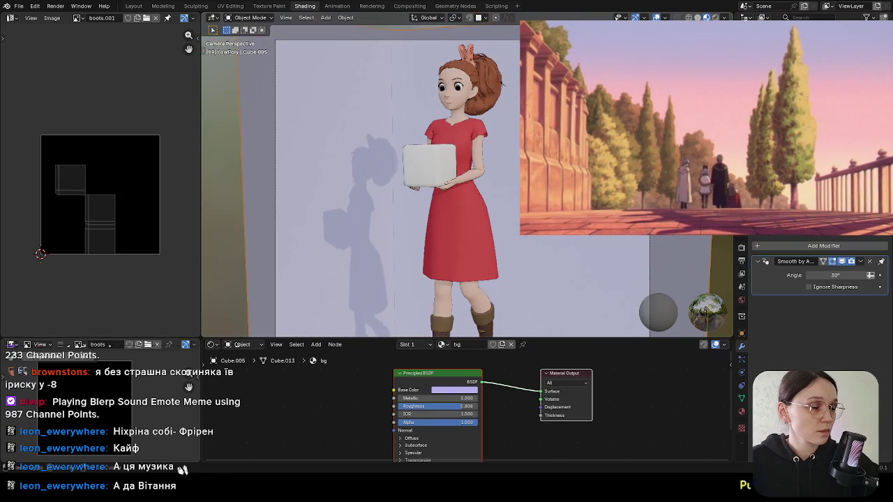
{"action": "key", "text": "ctrl+z"}
{"action": "key", "text": "ctrl+z"}
{"action": "key", "text": "ctrl+z"}
{"action": "key", "text": "ctrl+z"}
{"action": "key", "text": "ctrl+z"}
{"action": "key", "text": "ctrl+z"}
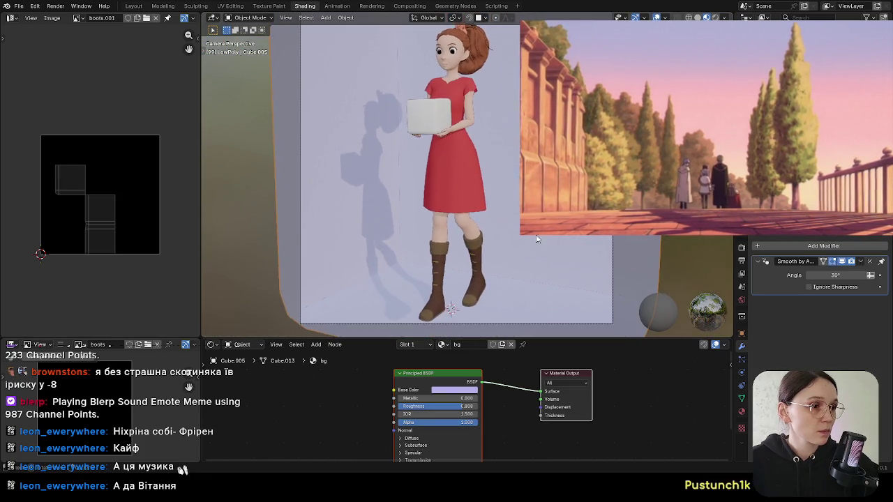
{"action": "key", "text": "ctrl+z"}
{"action": "key", "text": "ctrl+z"}
{"action": "key", "text": "ctrl+z"}
{"action": "key", "text": "ctrl+z"}
Step: Lower Cycles Sampling > Render Max Samples from 4096 to 1024
{"action": "left_click", "coordinate": [742, 261]}
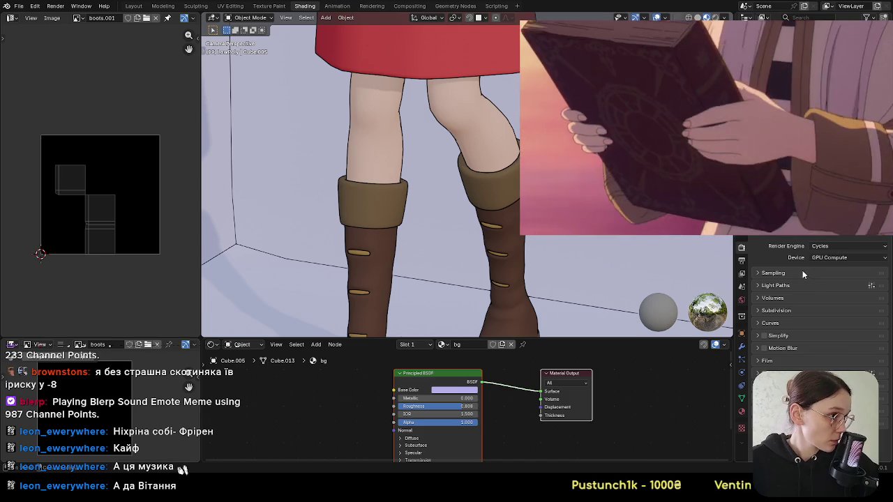
{"action": "left_click", "coordinate": [803, 273]}
{"action": "scroll", "coordinate": [787, 296], "scroll_direction": "down", "scroll_amount": 2}
{"action": "scroll", "coordinate": [787, 298], "scroll_direction": "up", "scroll_amount": 1}
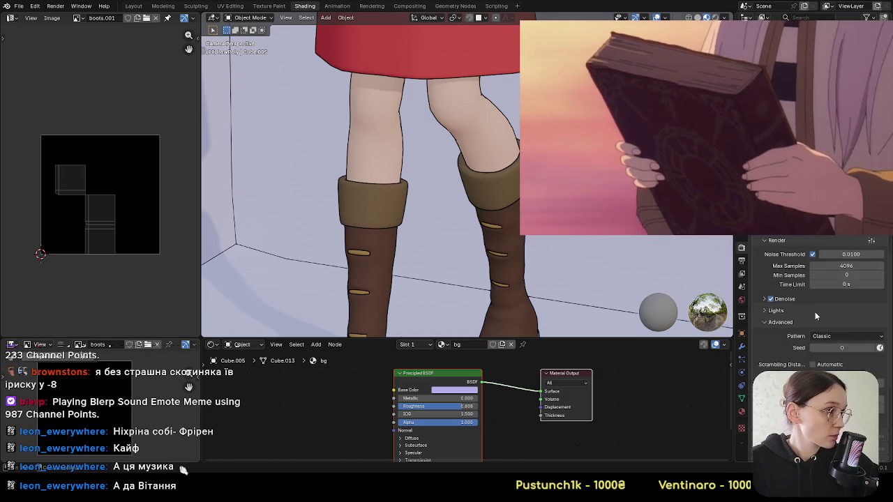
{"action": "left_click", "coordinate": [859, 304]}
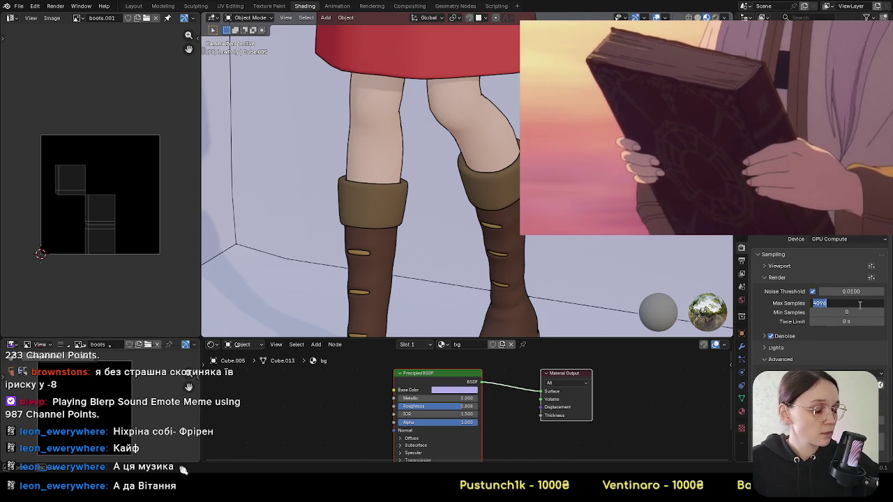
{"action": "type", "text": "1024"}
{"action": "key", "text": "Return"}
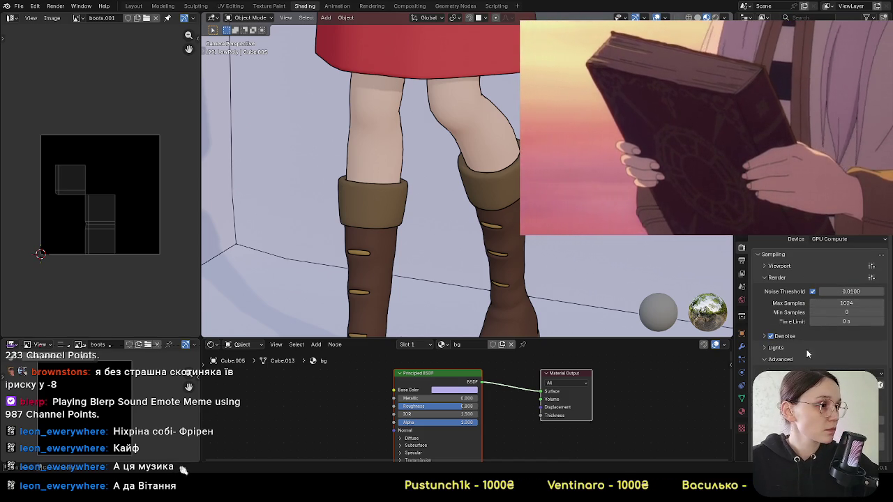
{"action": "left_click", "coordinate": [782, 348]}
{"action": "scroll", "coordinate": [787, 357], "scroll_direction": "down", "scroll_amount": 2}
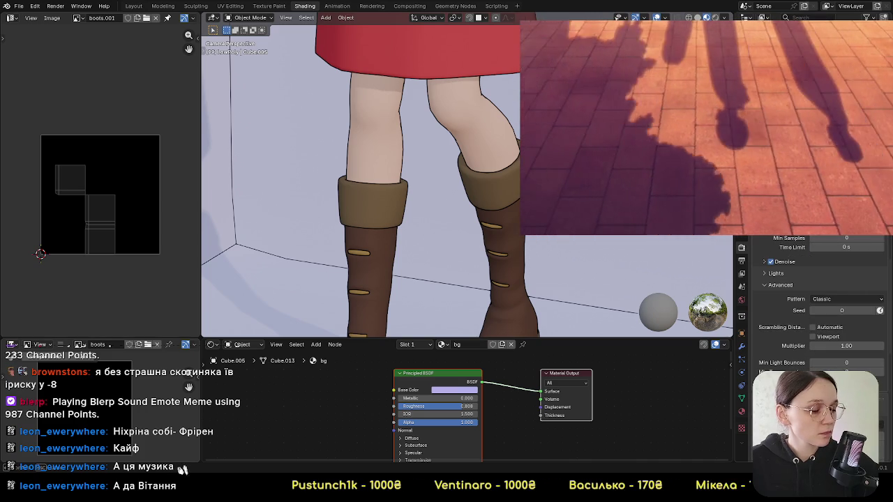
{"action": "scroll", "coordinate": [809, 306], "scroll_direction": "up", "scroll_amount": 2}
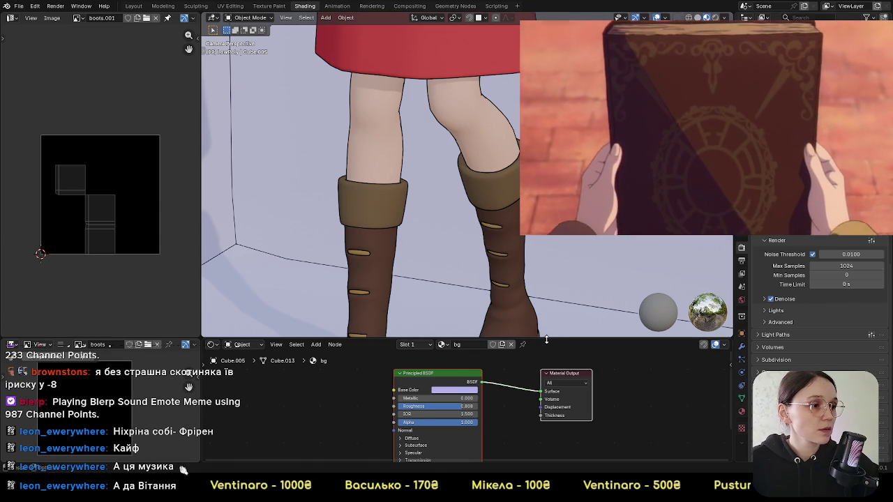
Step: Enlarge the node editor and raise the boots' Toon BSDF Size to 0.823
{"action": "left_click_drag", "start_coordinate": [543, 341], "coordinate": [543, 254]}
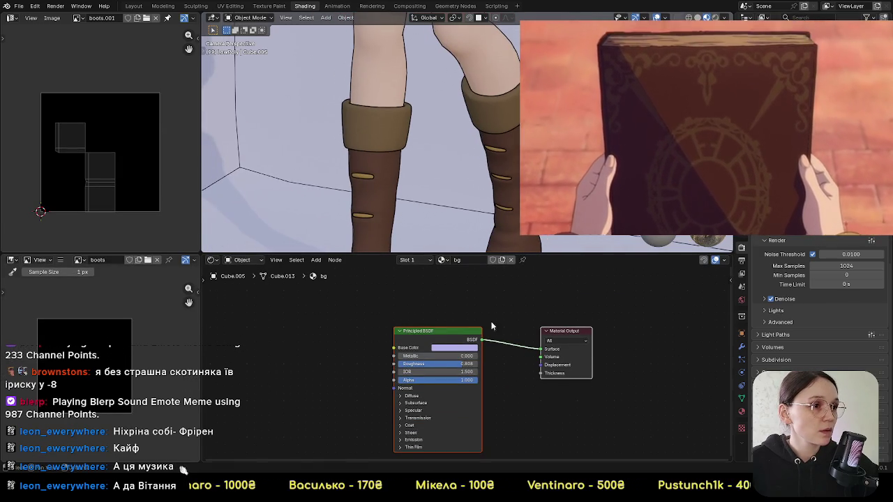
{"action": "scroll", "coordinate": [466, 363], "scroll_direction": "up", "scroll_amount": 3}
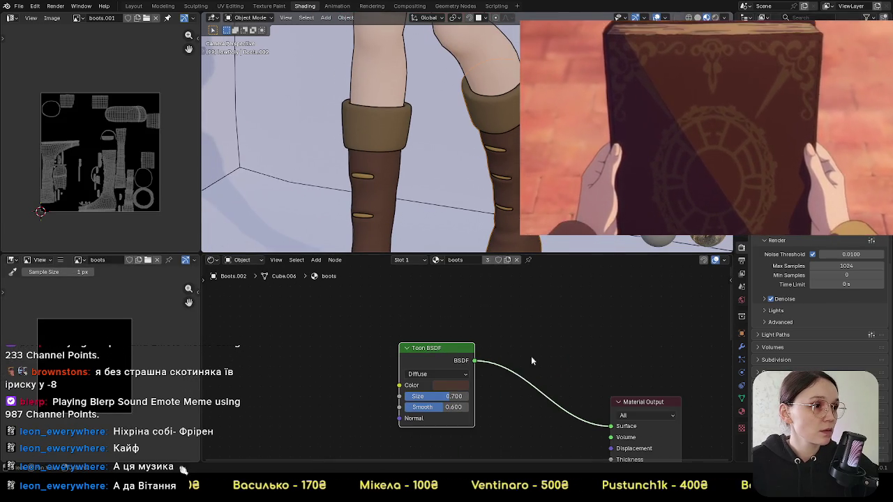
{"action": "left_click_drag", "start_coordinate": [448, 346], "coordinate": [483, 345]}
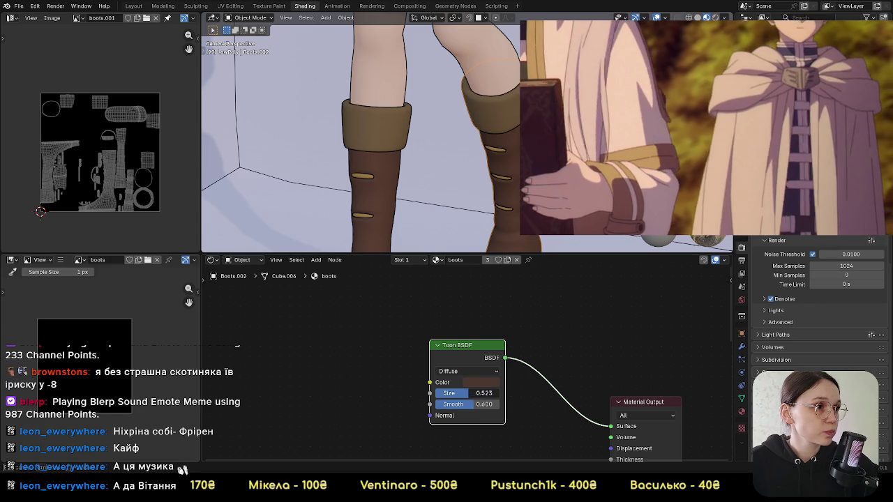
{"action": "mouse_move", "coordinate": [491, 392]}
{"action": "left_mouse_down"}
{"action": "mouse_move", "coordinate": [467, 393]}
{"action": "mouse_move", "coordinate": [493, 393]}
{"action": "left_mouse_up"}
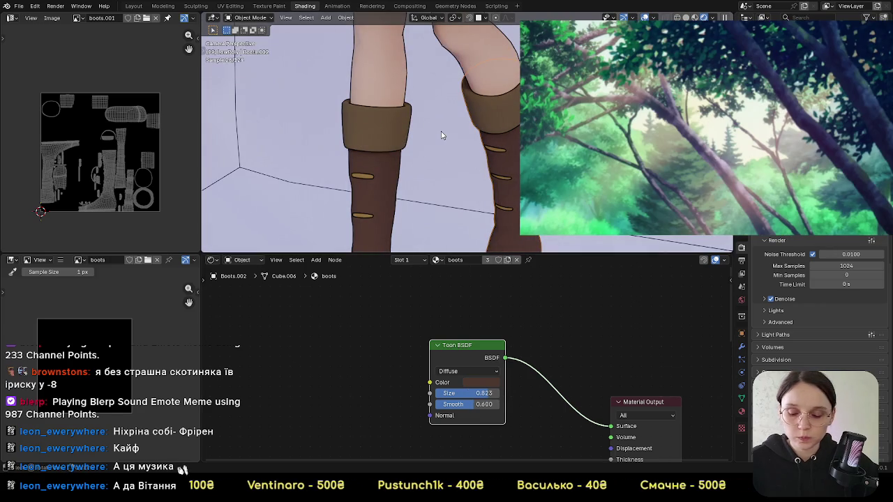
{"action": "left_click_drag", "start_coordinate": [304, 67], "coordinate": [579, 241]}
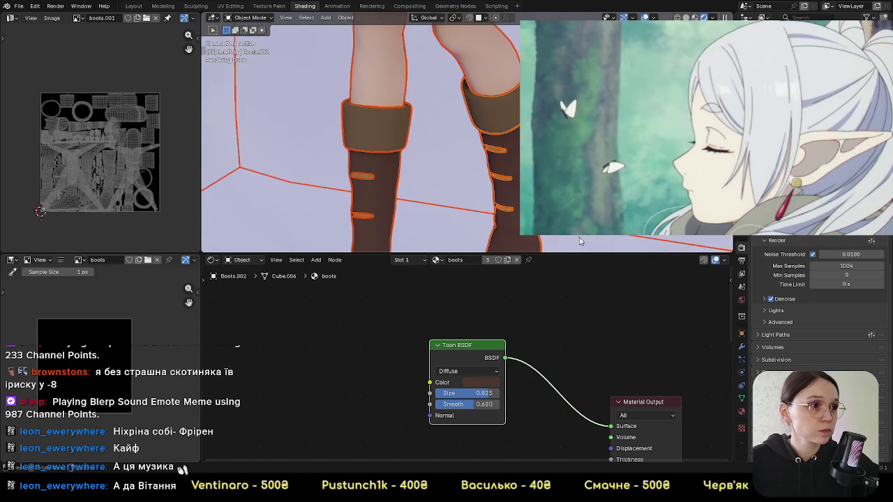
{"action": "key", "text": "ctrl+z"}
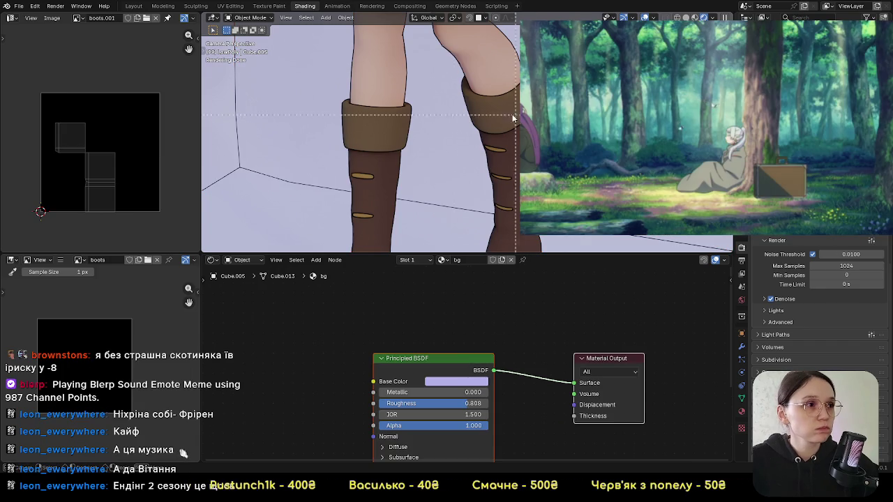
Step: Draw a render region box around the character's legs and boots, then zoom in on them
{"action": "left_click_drag", "start_coordinate": [310, 65], "coordinate": [537, 244]}
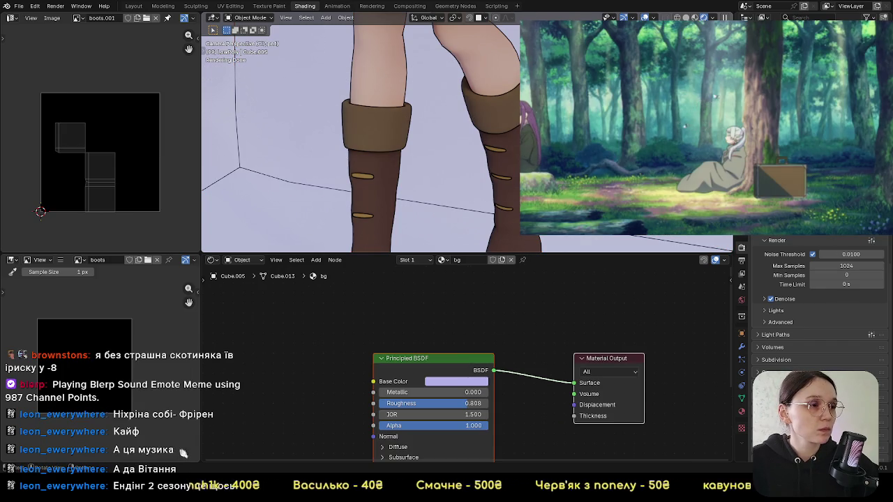
{"action": "scroll", "coordinate": [418, 139], "scroll_direction": "down", "scroll_amount": 3}
{"action": "scroll", "coordinate": [419, 140], "scroll_direction": "down", "scroll_amount": 2}
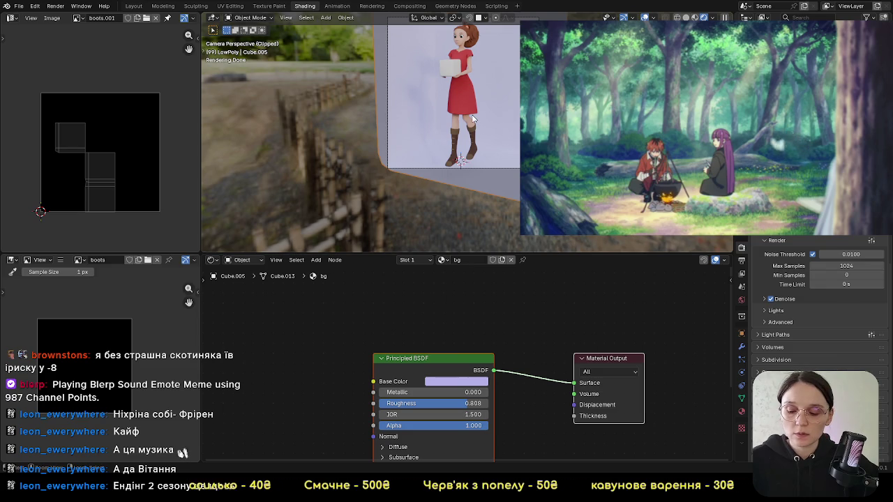
{"action": "scroll", "coordinate": [484, 130], "scroll_direction": "up", "scroll_amount": 3}
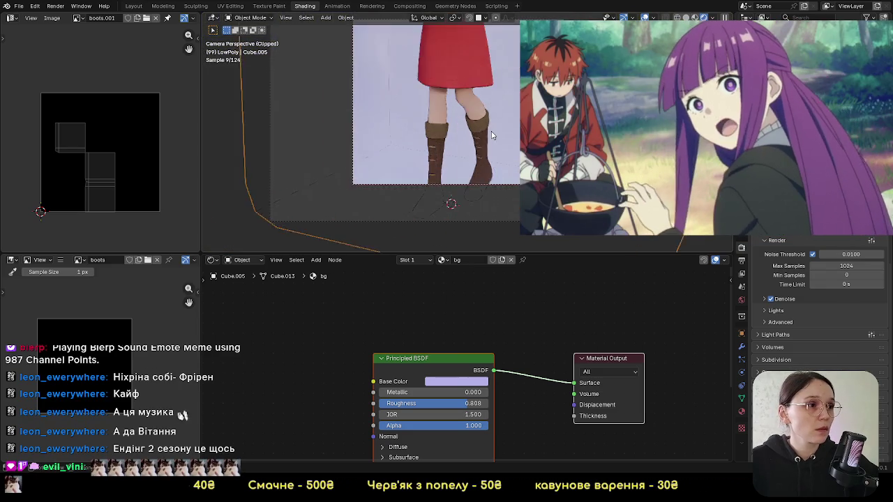
{"action": "scroll", "coordinate": [492, 135], "scroll_direction": "up", "scroll_amount": 2}
{"action": "scroll", "coordinate": [485, 117], "scroll_direction": "up", "scroll_amount": 2}
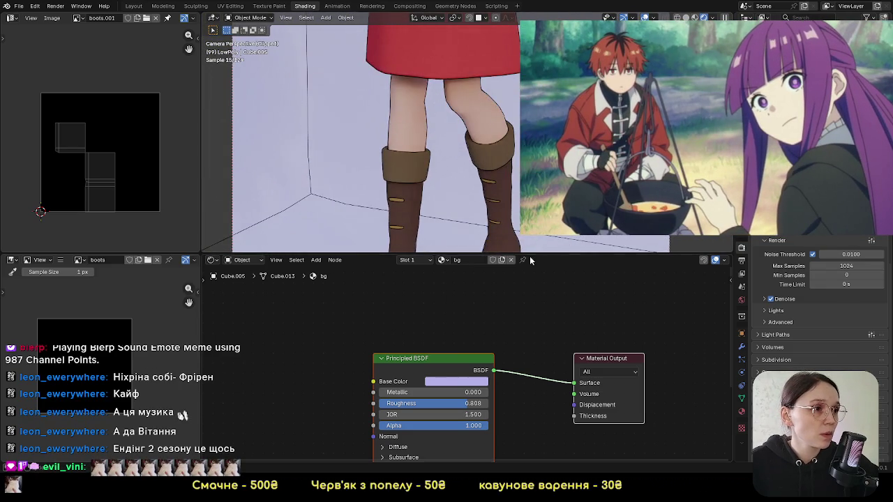
{"action": "scroll", "coordinate": [488, 174], "scroll_direction": "up", "scroll_amount": 1}
{"action": "scroll", "coordinate": [488, 175], "scroll_direction": "up", "scroll_amount": 1}
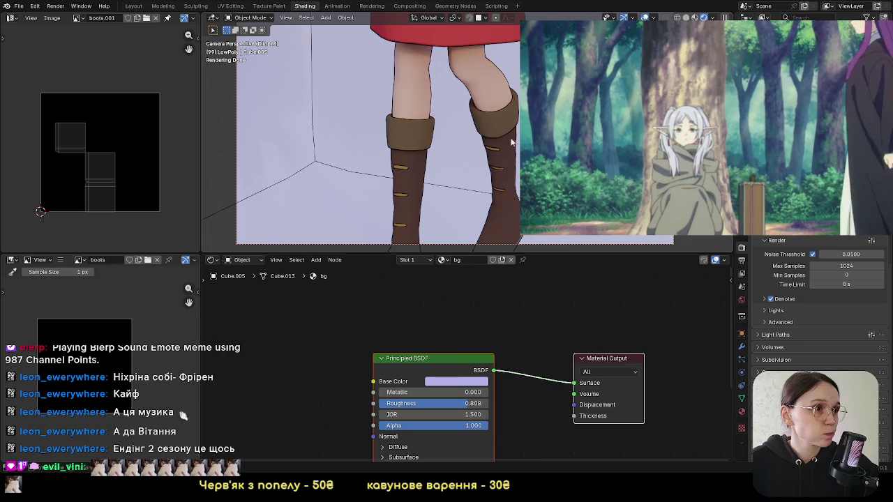
{"action": "scroll", "coordinate": [474, 174], "scroll_direction": "up", "scroll_amount": 1}
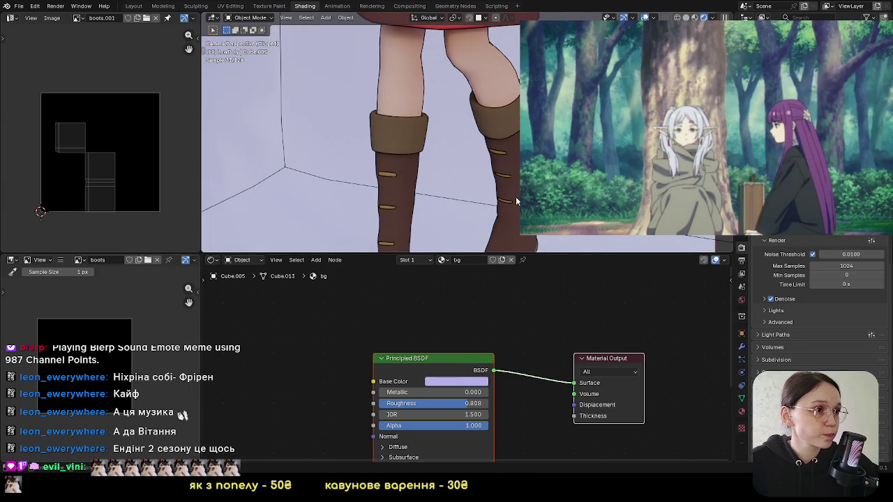
Step: Select the boot and set its Toon BSDF Size to 0.6
{"action": "left_click", "coordinate": [516, 201]}
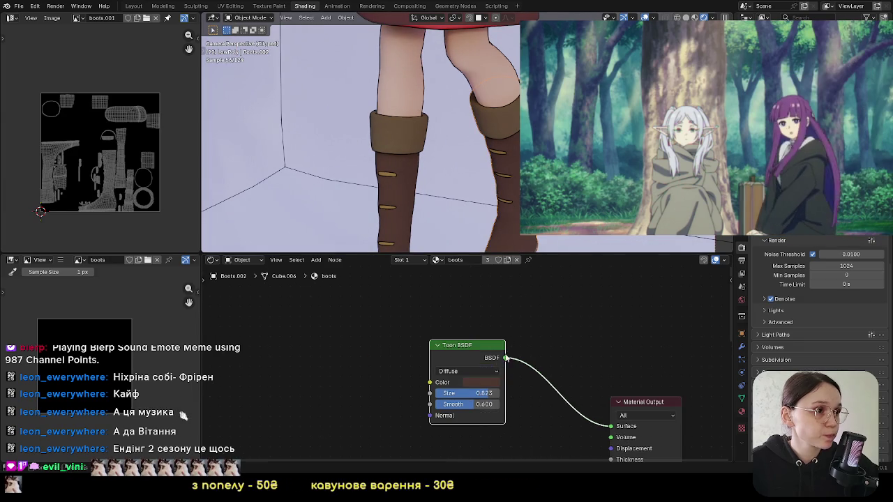
{"action": "left_click_drag", "start_coordinate": [478, 351], "coordinate": [458, 348]}
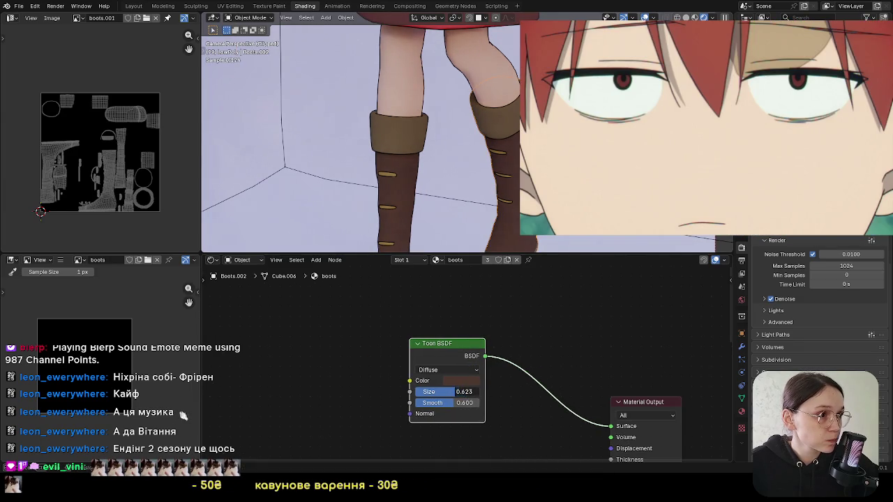
{"action": "left_click_drag", "start_coordinate": [446, 391], "coordinate": [424, 391]}
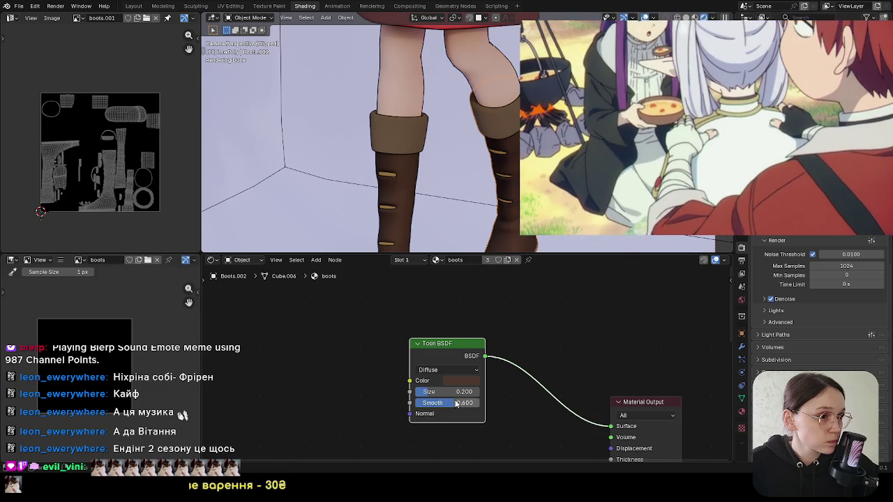
{"action": "mouse_move", "coordinate": [447, 391]}
{"action": "left_mouse_down"}
{"action": "mouse_move", "coordinate": [492, 391]}
{"action": "mouse_move", "coordinate": [482, 391]}
{"action": "left_mouse_up"}
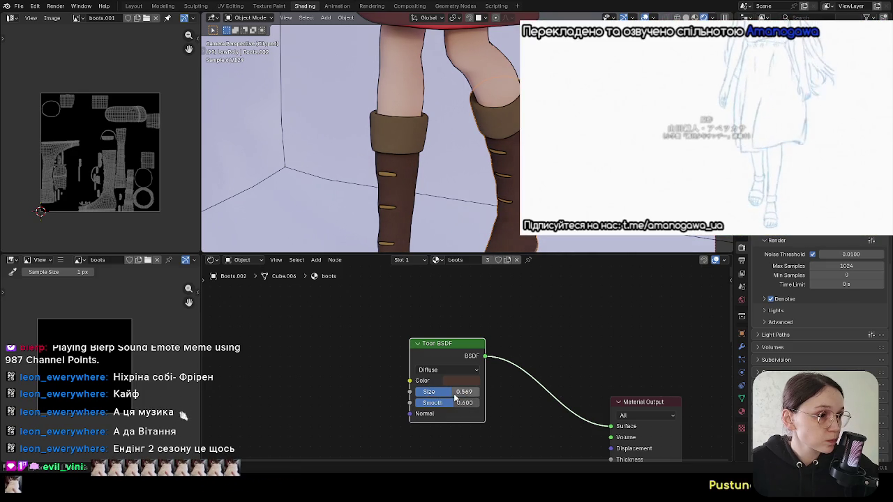
{"action": "type", "text": "0.6"}
{"action": "key", "text": "Return"}
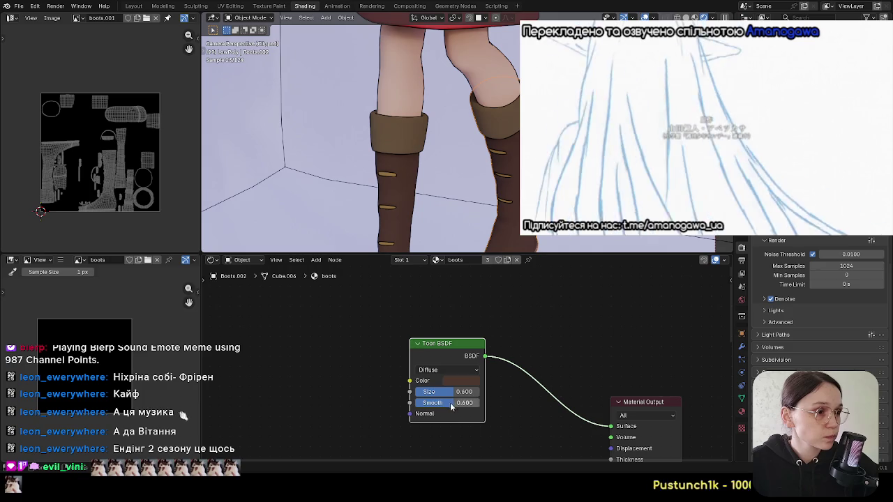
Step: Enter a boot Smooth value of 0.6, then drag it lower for harder shading edges
{"action": "left_click", "coordinate": [450, 403]}
{"action": "type", "text": "0.6"}
{"action": "key", "text": "Return"}
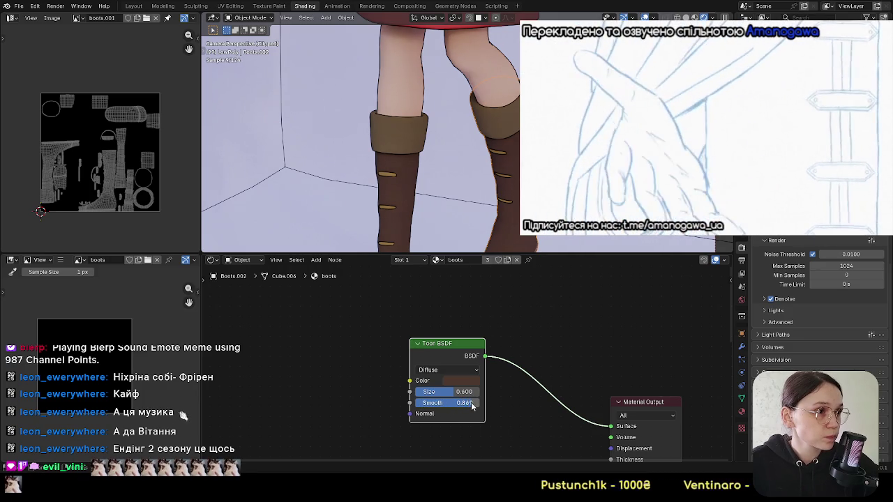
{"action": "left_click_drag", "start_coordinate": [463, 409], "coordinate": [438, 406]}
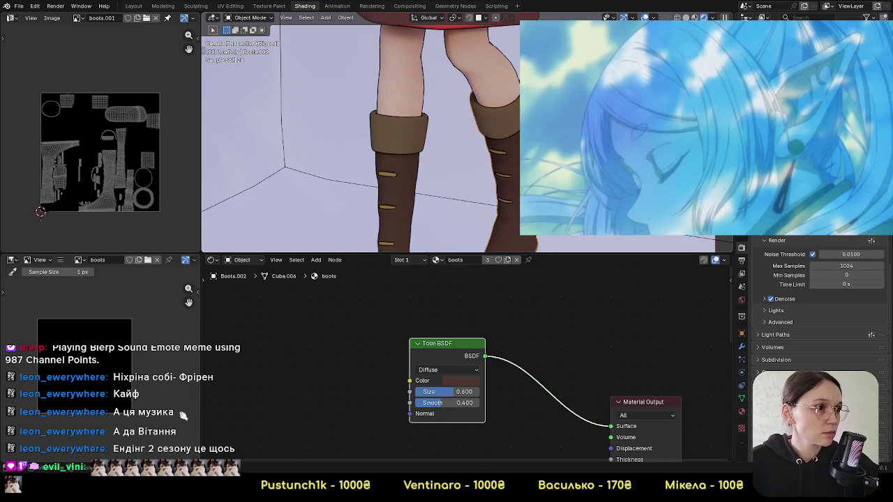
{"action": "scroll", "coordinate": [467, 139], "scroll_direction": "down", "scroll_amount": 1}
{"action": "scroll", "coordinate": [482, 167], "scroll_direction": "up", "scroll_amount": 1}
{"action": "scroll", "coordinate": [498, 163], "scroll_direction": "up", "scroll_amount": 1}
{"action": "scroll", "coordinate": [481, 164], "scroll_direction": "up", "scroll_amount": 2}
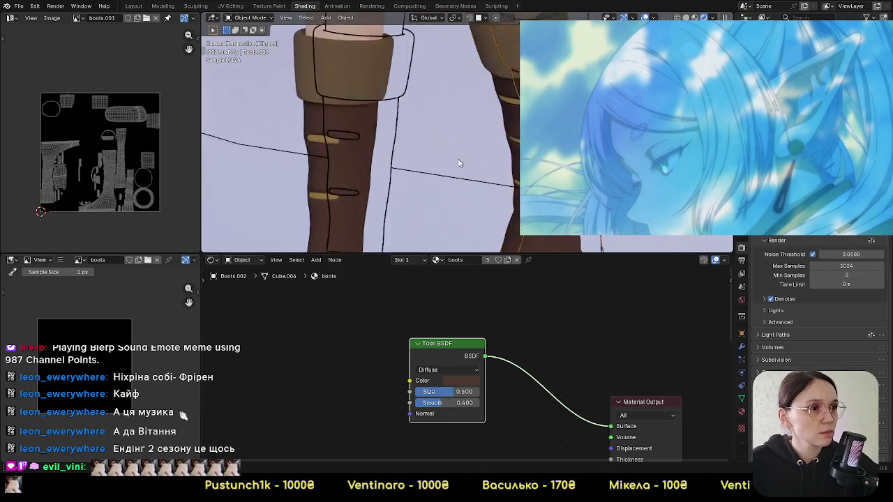
{"action": "scroll", "coordinate": [471, 164], "scroll_direction": "up", "scroll_amount": 1}
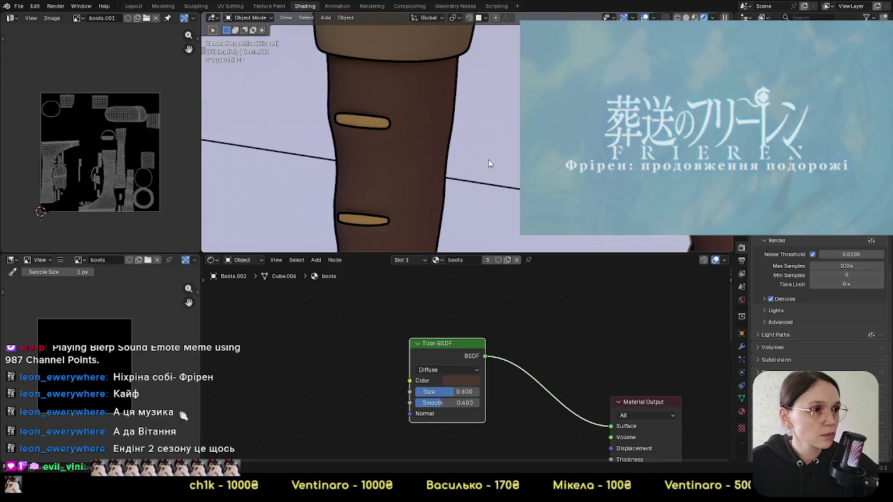
{"action": "scroll", "coordinate": [510, 169], "scroll_direction": "down", "scroll_amount": 2}
{"action": "scroll", "coordinate": [495, 195], "scroll_direction": "up", "scroll_amount": 2}
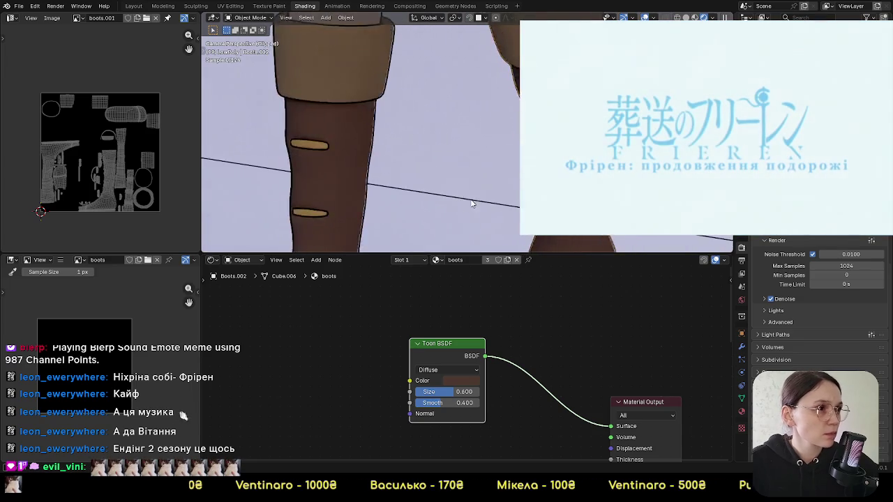
{"action": "scroll", "coordinate": [467, 234], "scroll_direction": "up", "scroll_amount": 1}
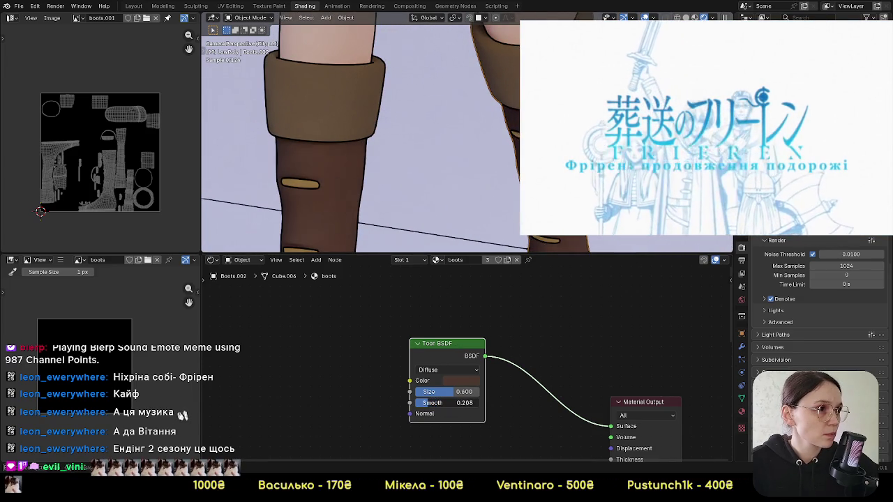
Step: Reduce the boots' Smooth further and confirm it at 0.300
{"action": "left_click_drag", "start_coordinate": [452, 403], "coordinate": [424, 407]}
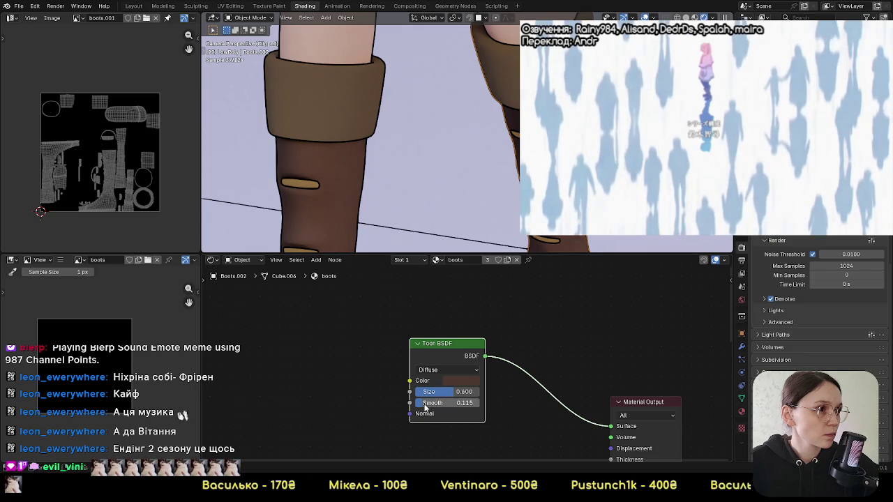
{"action": "scroll", "coordinate": [362, 140], "scroll_direction": "down", "scroll_amount": 3}
{"action": "scroll", "coordinate": [363, 140], "scroll_direction": "down", "scroll_amount": 2}
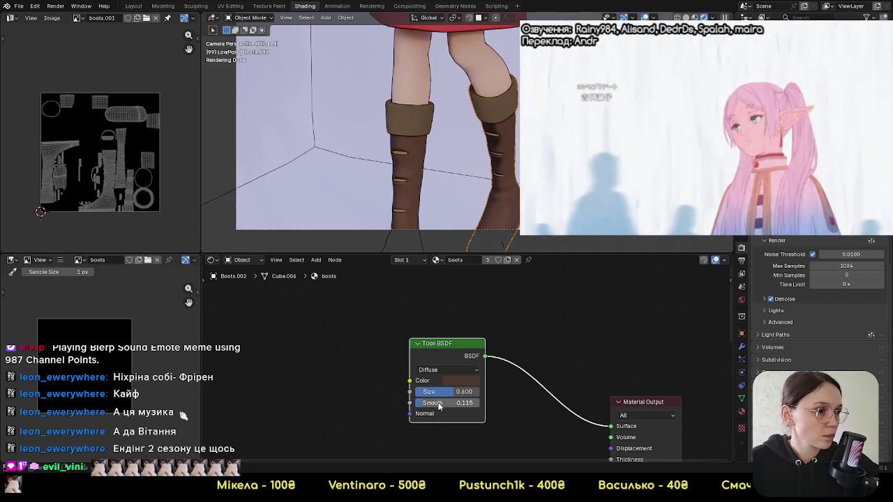
{"action": "type", "text": ".3"}
{"action": "type", "text": "0.300"}
{"action": "key", "text": "Return"}
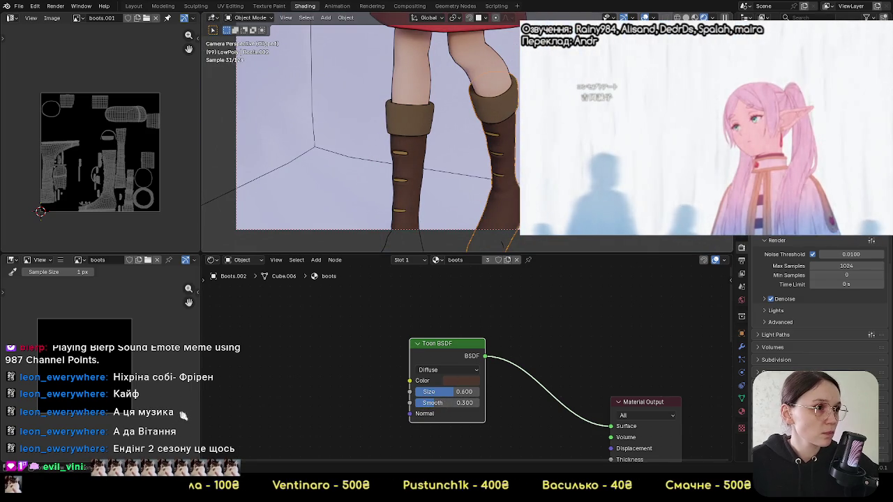
{"action": "scroll", "coordinate": [519, 123], "scroll_direction": "up", "scroll_amount": 3, "text": "shift"}
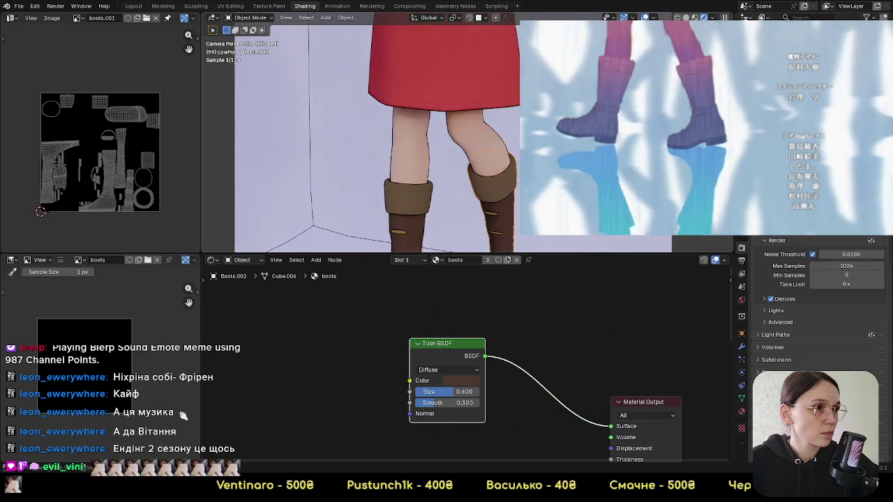
{"action": "scroll", "coordinate": [488, 161], "scroll_direction": "up", "scroll_amount": 3, "text": "shift"}
{"action": "scroll", "coordinate": [482, 183], "scroll_direction": "up", "scroll_amount": 2, "text": "shift"}
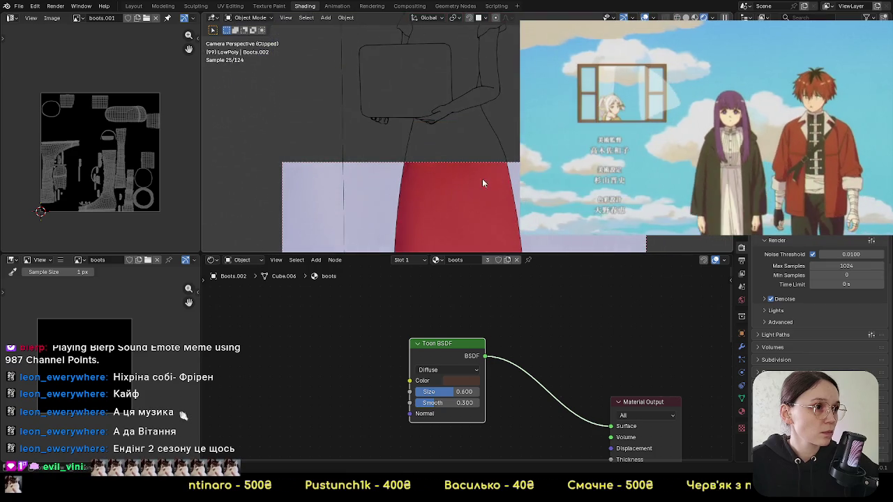
Step: Select the dress and clear the render region so the whole view renders
{"action": "left_click", "coordinate": [482, 183]}
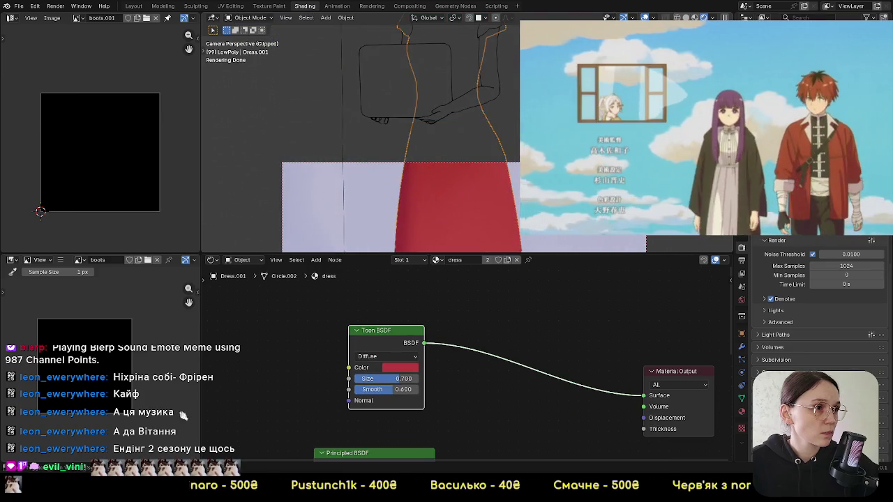
{"action": "scroll", "coordinate": [482, 183], "scroll_direction": "down", "scroll_amount": 2, "text": "shift"}
{"action": "scroll", "coordinate": [517, 153], "scroll_direction": "down", "scroll_amount": 2}
{"action": "scroll", "coordinate": [517, 154], "scroll_direction": "down", "scroll_amount": 2}
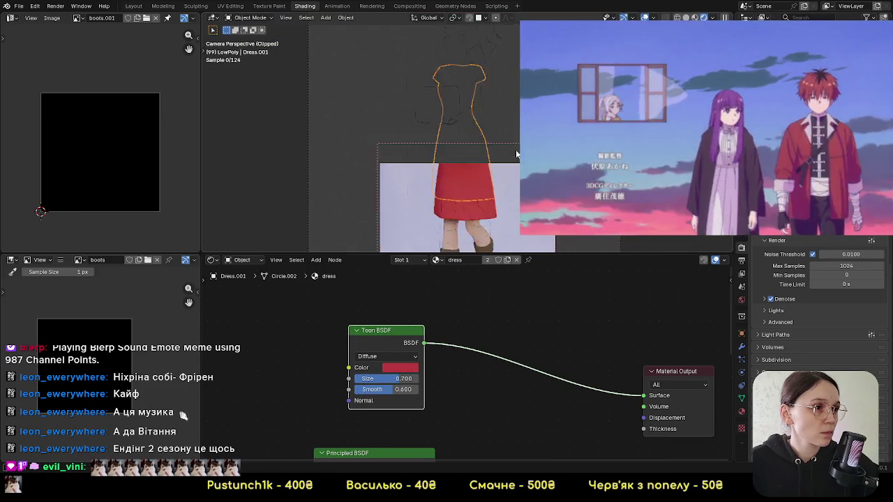
{"action": "scroll", "coordinate": [517, 154], "scroll_direction": "down", "scroll_amount": 2, "text": "shift"}
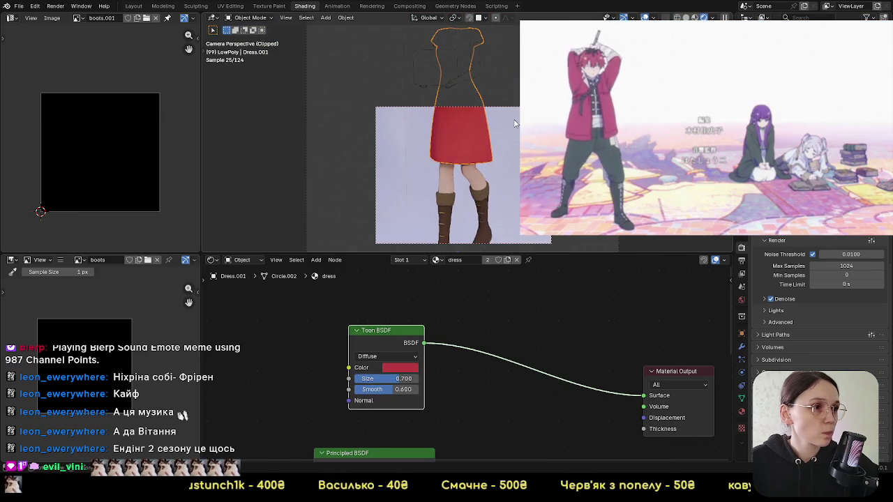
{"action": "key", "text": "ctrl+alt+b"}
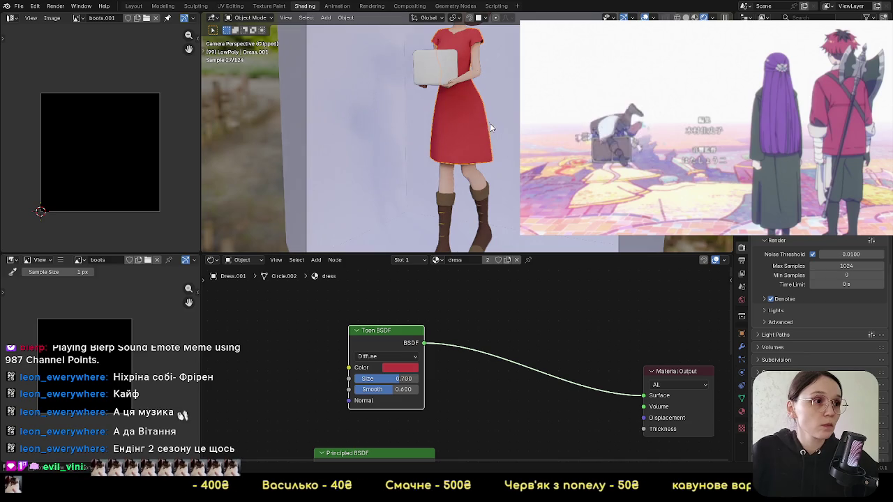
Step: Zoom the view toward the face to bring up the eyes material
{"action": "scroll", "coordinate": [484, 212], "scroll_direction": "up", "scroll_amount": 2, "text": "shift"}
{"action": "scroll", "coordinate": [453, 160], "scroll_direction": "up", "scroll_amount": 2, "text": "shift"}
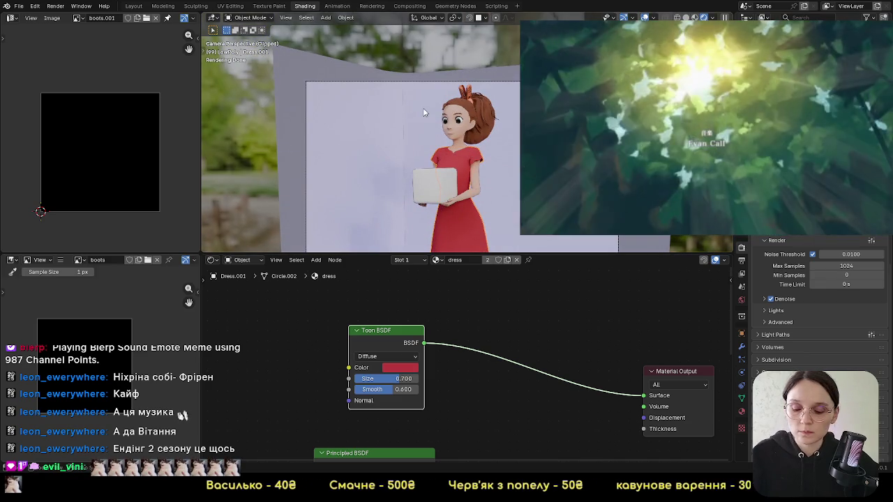
{"action": "scroll", "coordinate": [505, 187], "scroll_direction": "up", "scroll_amount": 2}
{"action": "scroll", "coordinate": [471, 152], "scroll_direction": "up", "scroll_amount": 2}
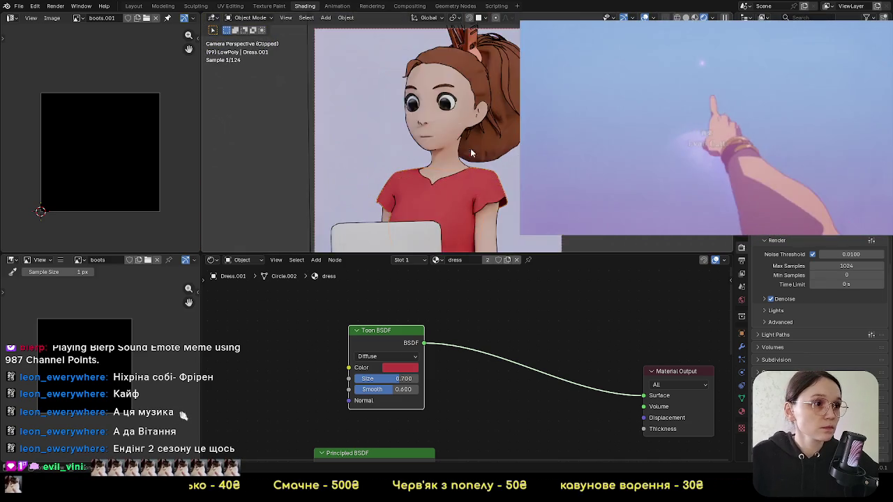
{"action": "scroll", "coordinate": [477, 143], "scroll_direction": "up", "scroll_amount": 2}
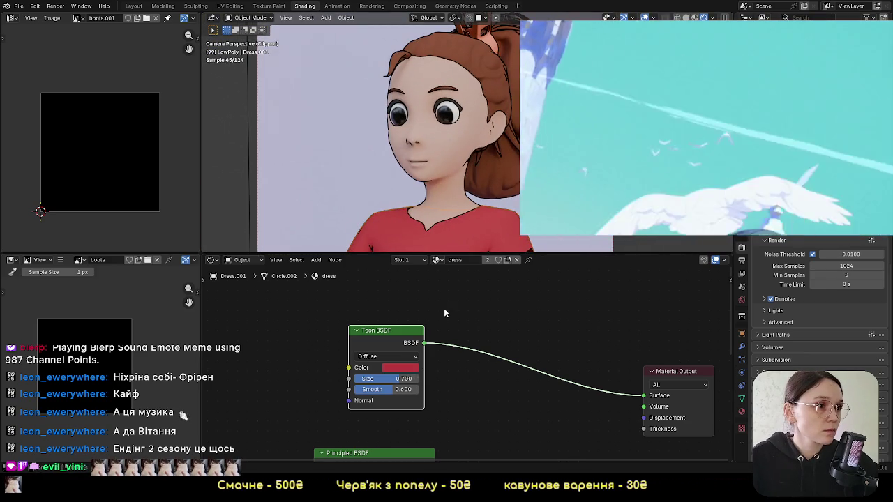
{"action": "scroll", "coordinate": [483, 129], "scroll_direction": "down", "scroll_amount": 2, "text": "shift"}
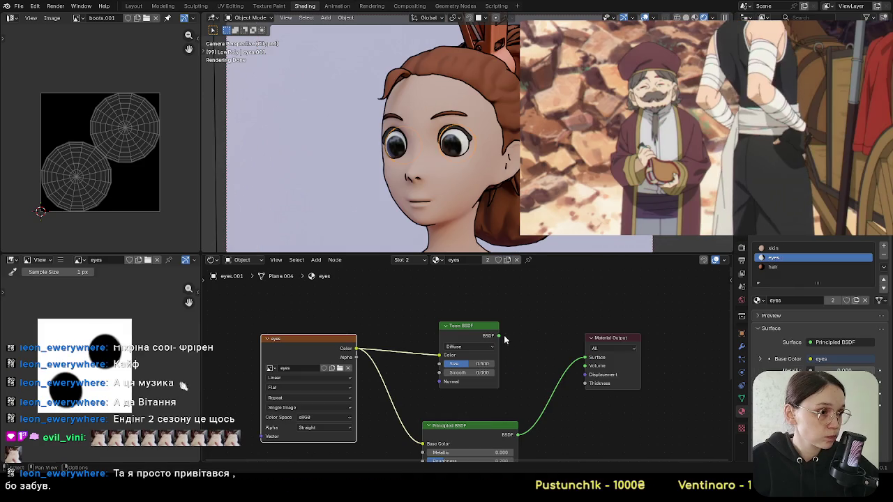
Step: Connect the eyes' Toon BSDF to the output, soften Smooth to 0.238, then select the background plane
{"action": "left_click_drag", "start_coordinate": [498, 336], "coordinate": [584, 358]}
{"action": "scroll", "coordinate": [500, 327], "scroll_direction": "up", "scroll_amount": 2}
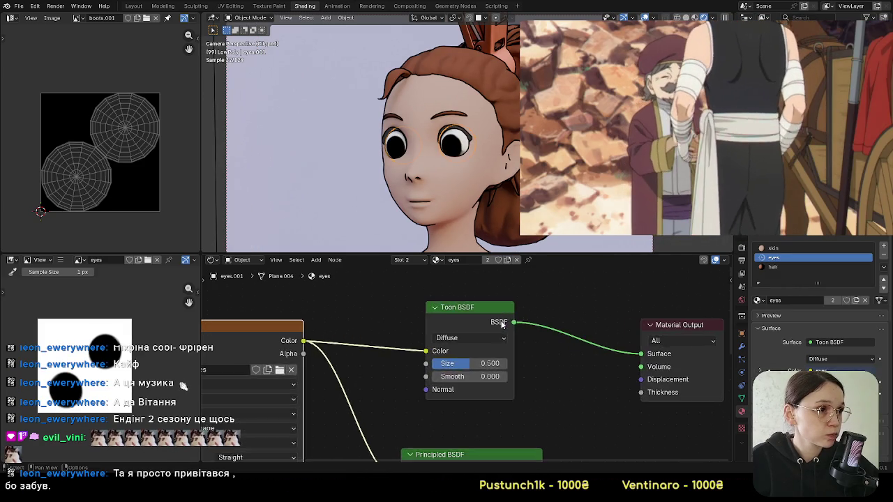
{"action": "scroll", "coordinate": [501, 325], "scroll_direction": "up", "scroll_amount": 2}
{"action": "mouse_move", "coordinate": [453, 363]}
{"action": "left_mouse_down"}
{"action": "mouse_move", "coordinate": [499, 364]}
{"action": "mouse_move", "coordinate": [435, 364]}
{"action": "mouse_move", "coordinate": [449, 364]}
{"action": "left_mouse_up"}
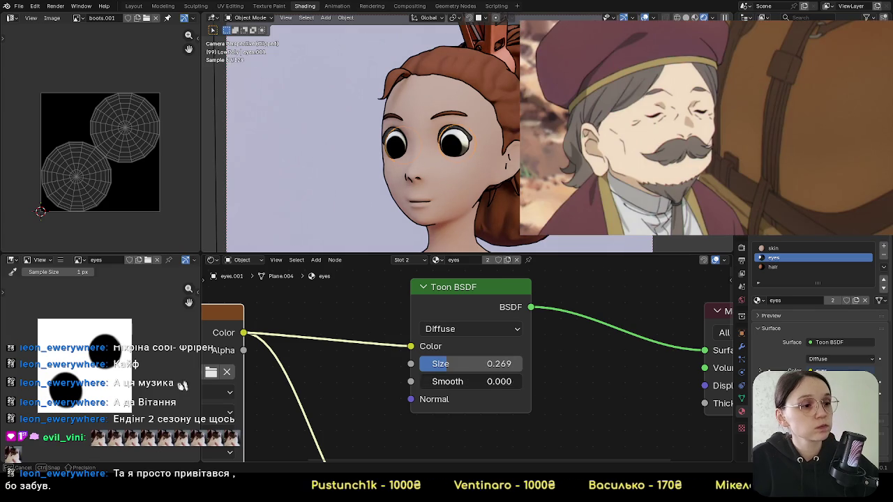
{"action": "left_click_drag", "start_coordinate": [471, 382], "coordinate": [432, 381]}
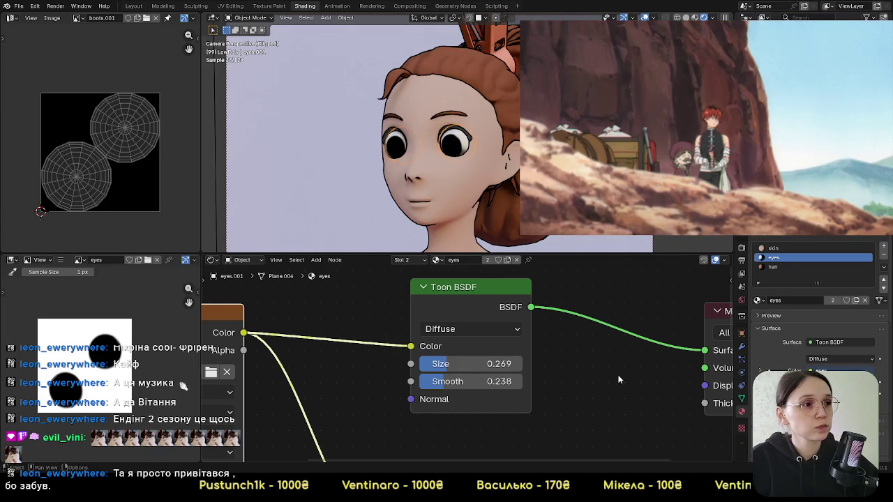
{"action": "left_click", "coordinate": [642, 230]}
Step: Zoom the viewport and select the LineArt outline object
{"action": "scroll", "coordinate": [610, 329], "scroll_direction": "down", "scroll_amount": 2}
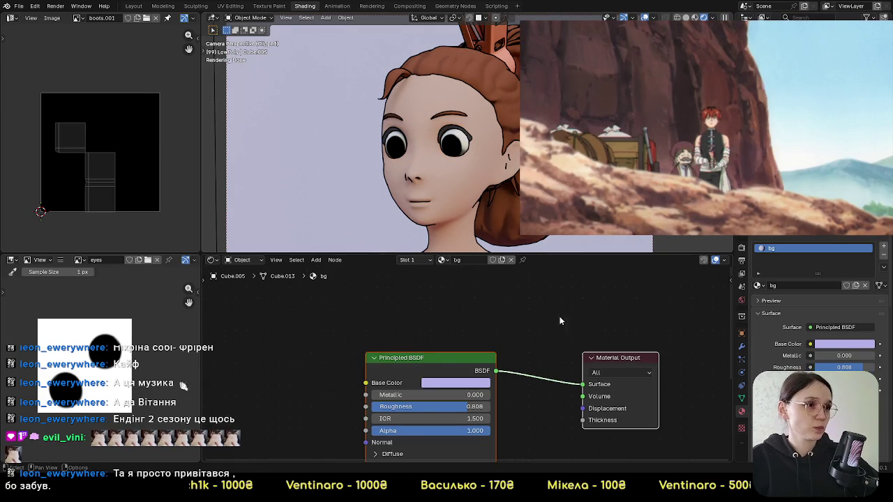
{"action": "scroll", "coordinate": [513, 187], "scroll_direction": "down", "scroll_amount": 2}
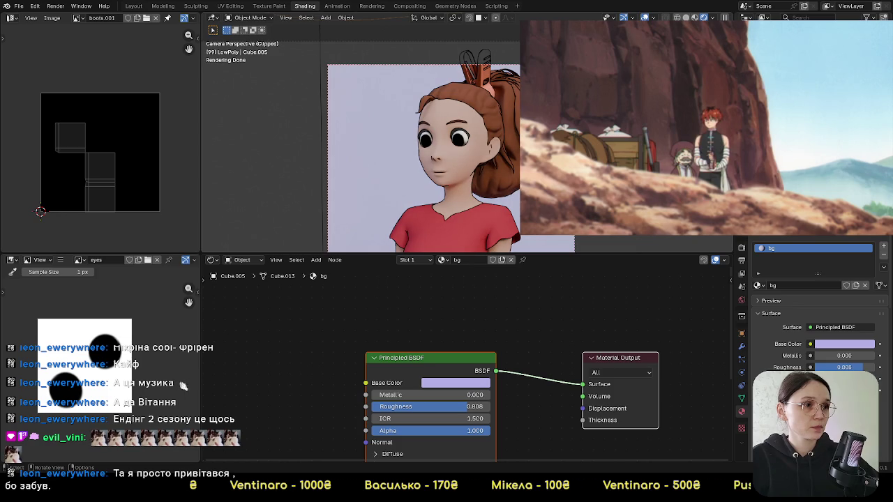
{"action": "scroll", "coordinate": [488, 174], "scroll_direction": "down", "scroll_amount": 3}
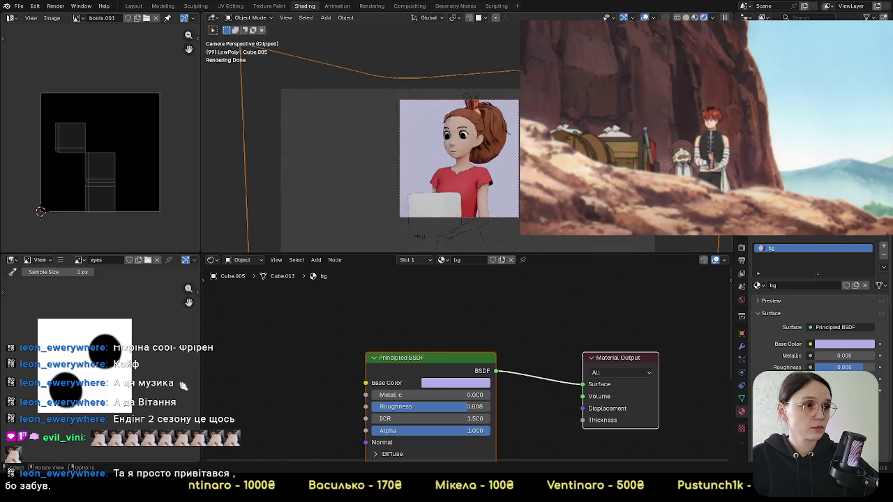
{"action": "scroll", "coordinate": [464, 139], "scroll_direction": "up", "scroll_amount": 4}
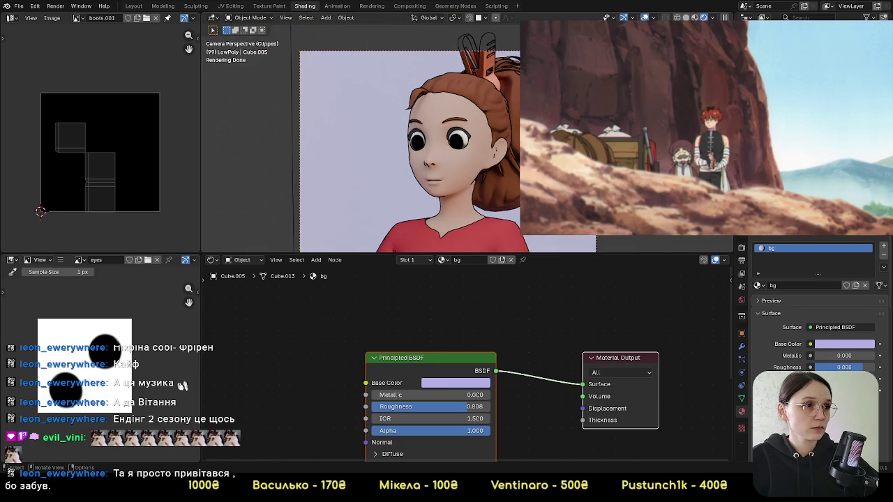
{"action": "scroll", "coordinate": [418, 140], "scroll_direction": "up", "scroll_amount": 4}
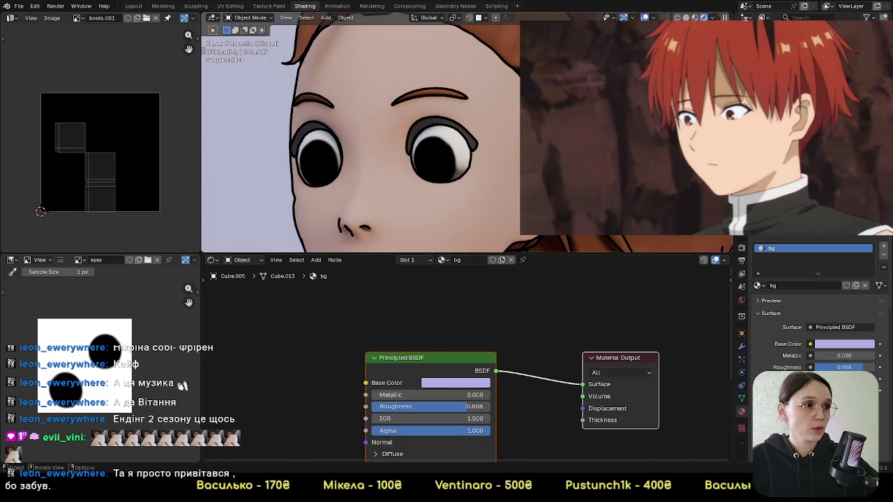
{"action": "scroll", "coordinate": [453, 125], "scroll_direction": "down", "scroll_amount": 2}
{"action": "scroll", "coordinate": [453, 124], "scroll_direction": "down", "scroll_amount": 3}
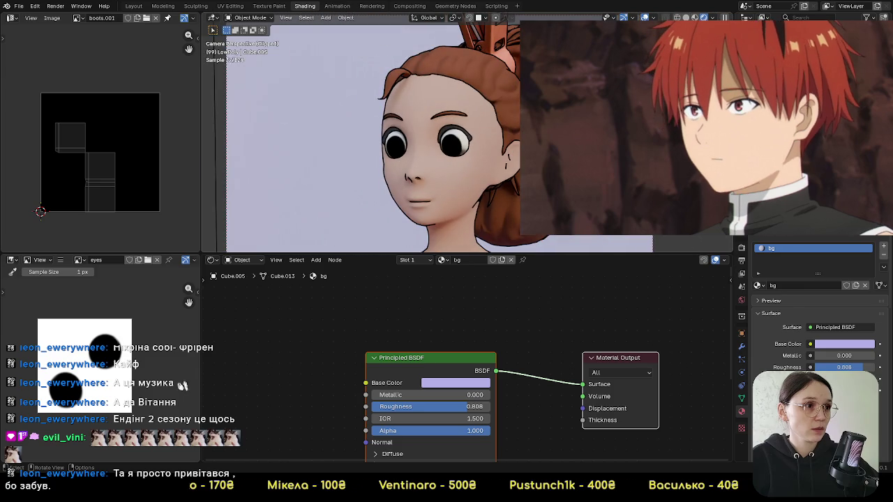
{"action": "left_click", "coordinate": [448, 134]}
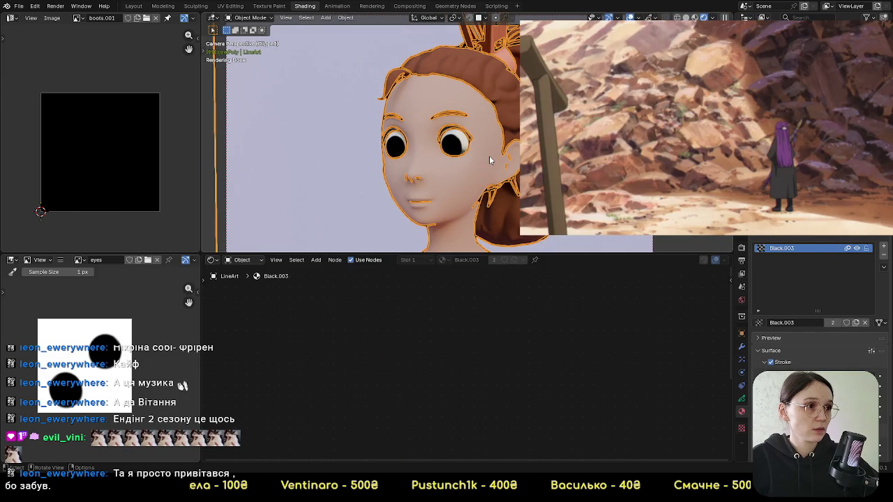
Step: Review the body's skin and hair materials, then select the eyelashes
{"action": "left_click", "coordinate": [489, 155]}
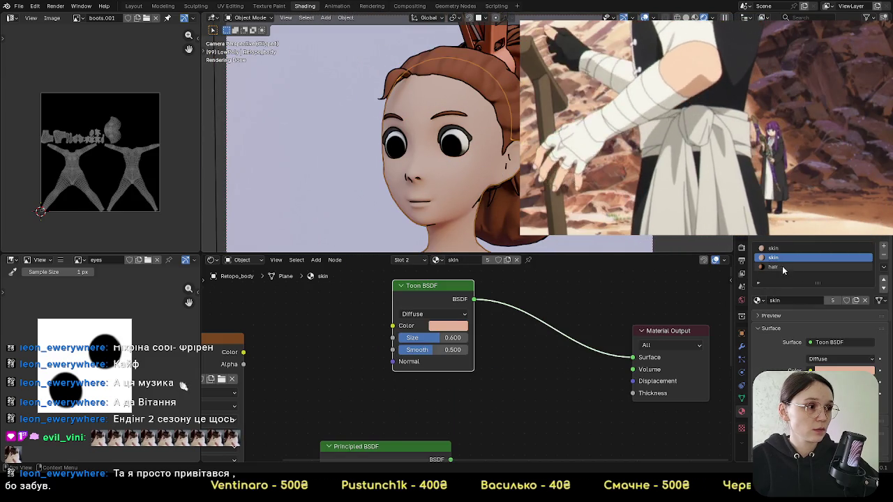
{"action": "left_click", "coordinate": [775, 267]}
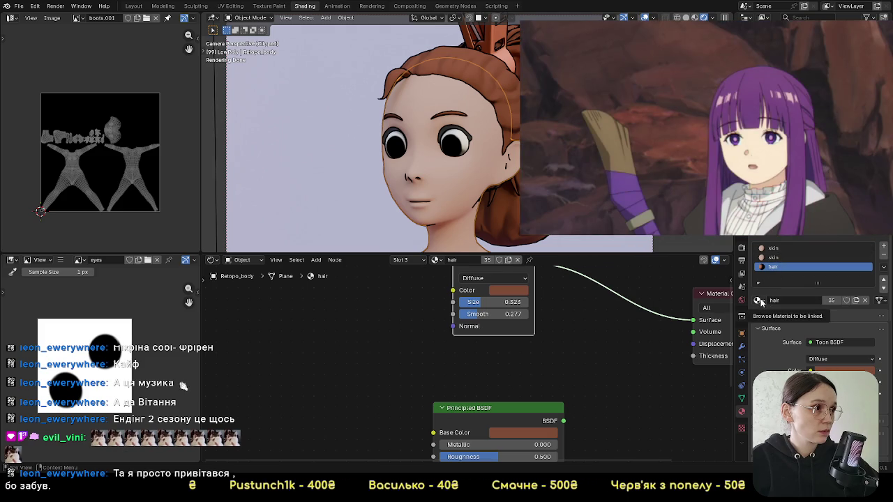
{"action": "left_click", "coordinate": [453, 131]}
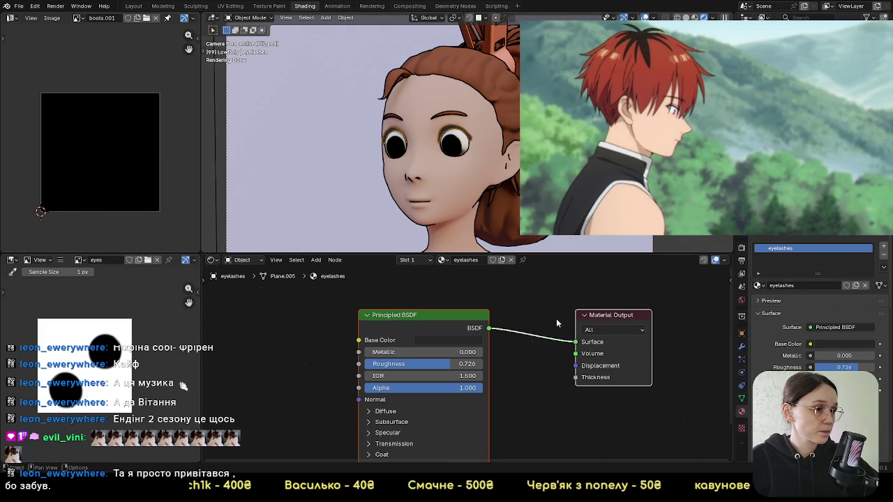
Step: Move the eyelashes' Principled BSDF aside and add a Toon BSDF node
{"action": "middle_click_drag", "start_coordinate": [556, 318], "coordinate": [615, 370]}
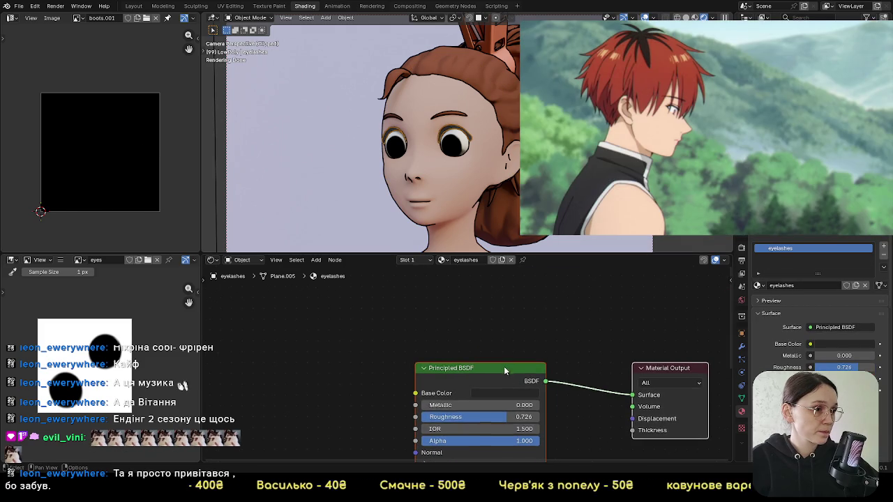
{"action": "left_click_drag", "start_coordinate": [503, 366], "coordinate": [415, 456]}
{"action": "key", "text": "shift+a"}
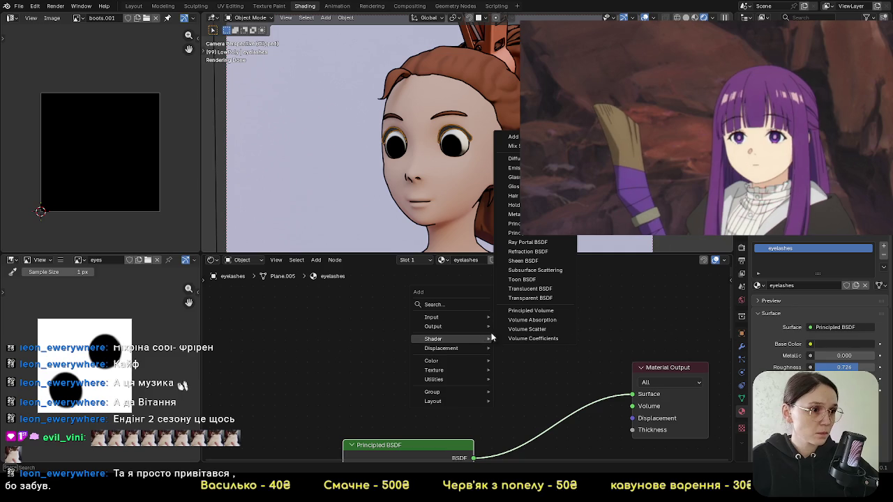
{"action": "left_click", "coordinate": [539, 280]}
{"action": "left_click", "coordinate": [488, 334]}
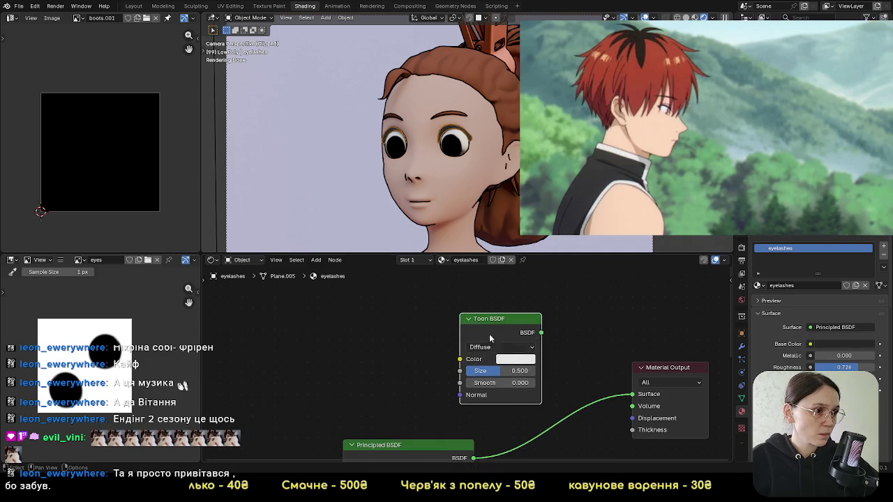
Step: Make the eyelash Toon BSDF black, wire it to the surface, adjust Smooth, then select the hair clip
{"action": "left_click", "coordinate": [515, 359]}
{"action": "left_click_drag", "start_coordinate": [593, 248], "coordinate": [595, 240]}
{"action": "key", "text": "Return"}
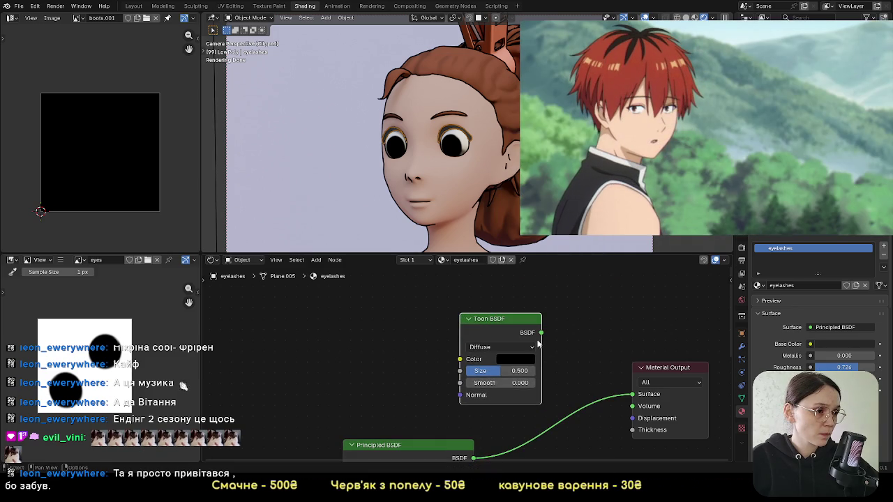
{"action": "left_click_drag", "start_coordinate": [639, 397], "coordinate": [635, 394]}
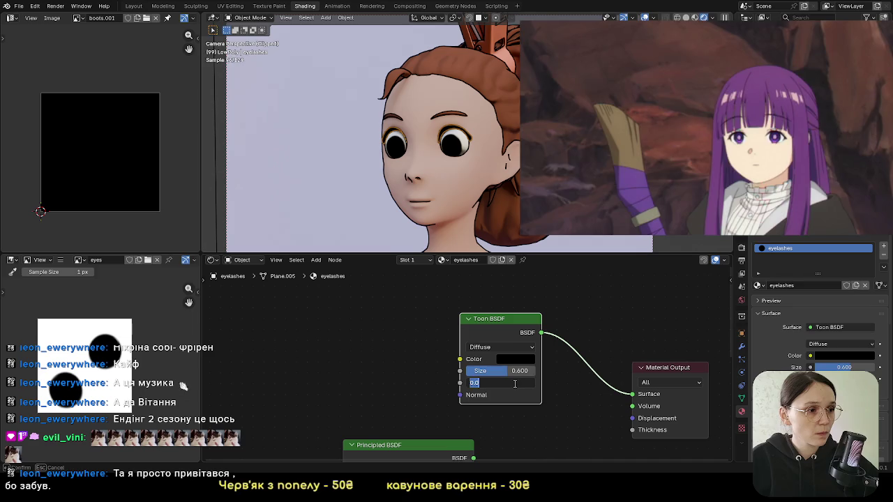
{"action": "key", "text": "BackSpace"}
{"action": "type", "text": "300"}
{"action": "scroll", "coordinate": [418, 154], "scroll_direction": "down", "scroll_amount": 3}
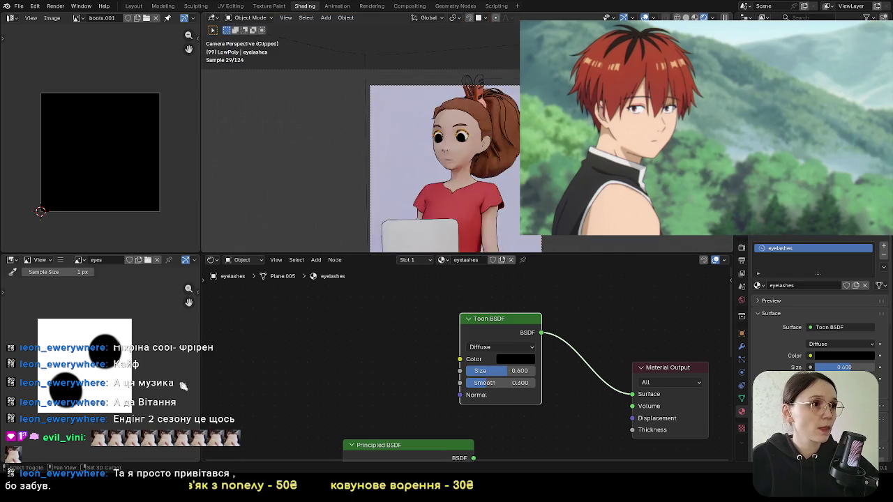
{"action": "scroll", "coordinate": [419, 153], "scroll_direction": "up", "scroll_amount": 4}
{"action": "left_click", "coordinate": [468, 150]}
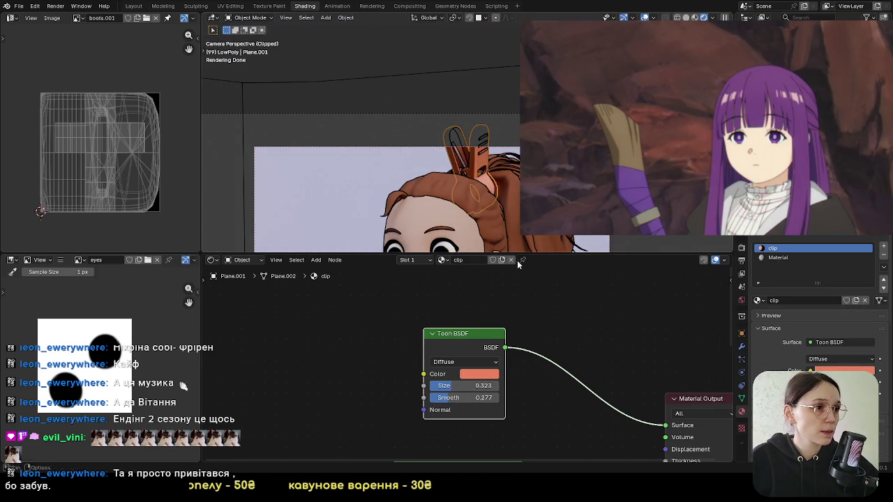
Step: Set the hair clip's Toon BSDF to Size 0.6 and Smooth 0.3
{"action": "left_click", "coordinate": [471, 386]}
{"action": "type", "text": "0.600"}
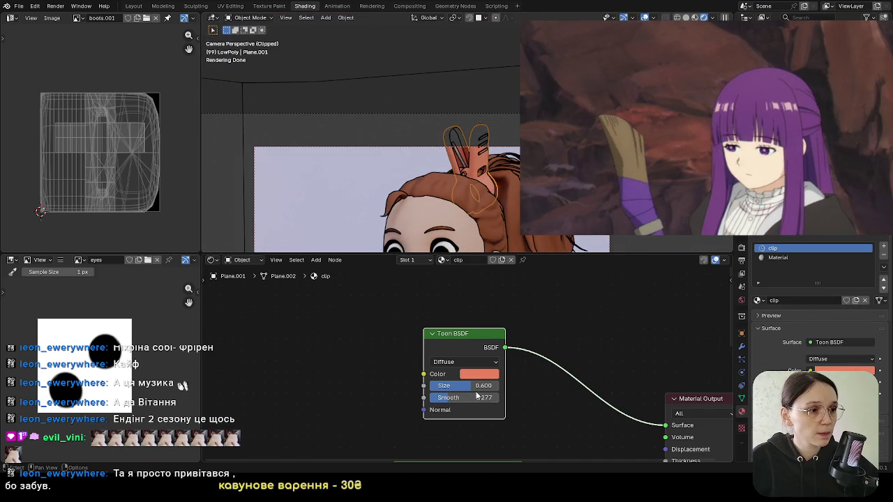
{"action": "middle_click_drag", "start_coordinate": [474, 397], "coordinate": [477, 388]}
{"action": "left_click", "coordinate": [477, 391]}
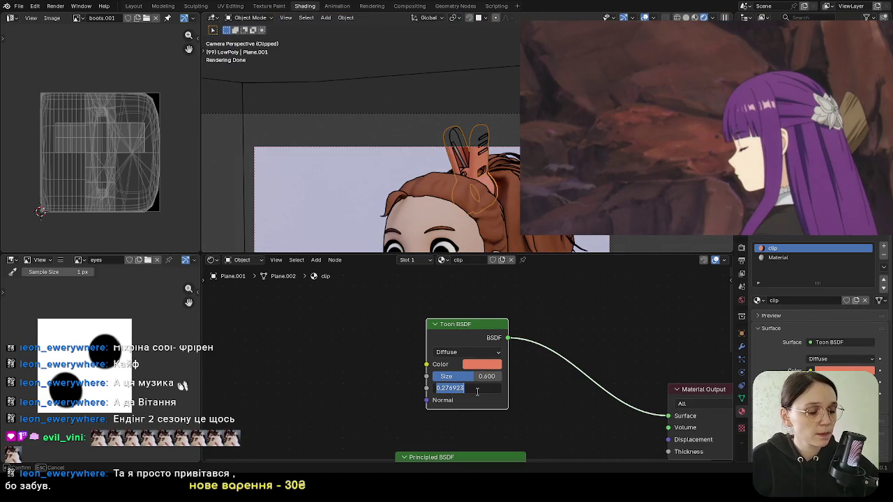
{"action": "type", "text": "0.300"}
{"action": "key", "text": "Return"}
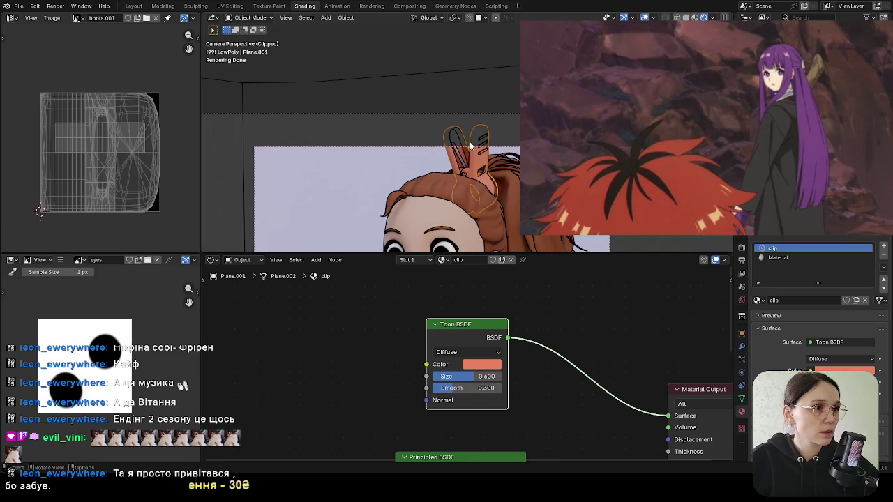
Step: Reselect the hair clip and switch to its second material slot
{"action": "left_click", "coordinate": [461, 164]}
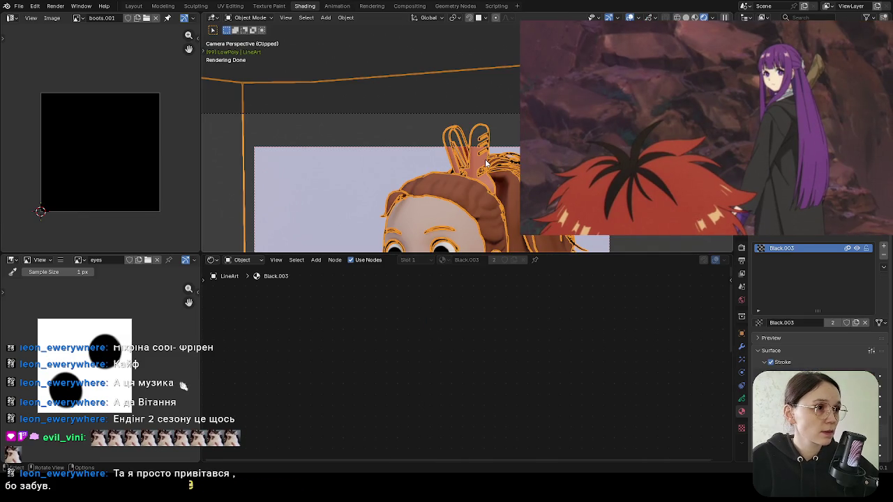
{"action": "left_click", "coordinate": [482, 166]}
{"action": "left_click", "coordinate": [776, 249]}
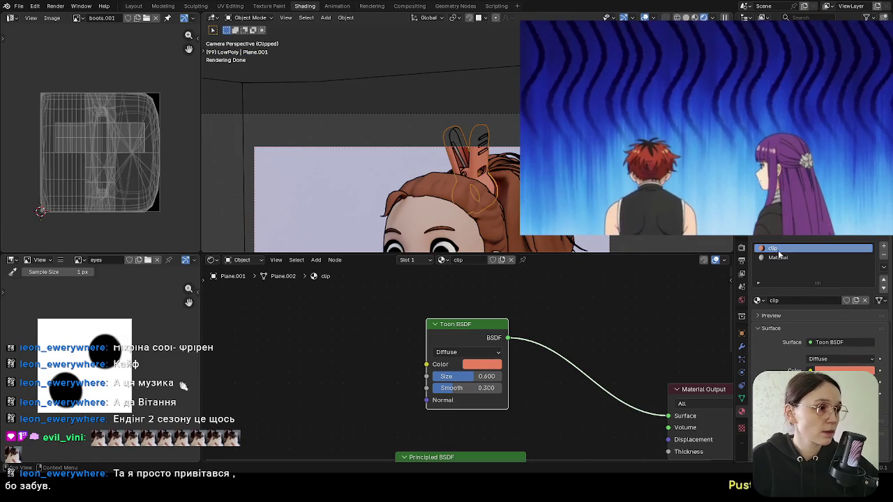
{"action": "left_click", "coordinate": [777, 257]}
Step: Delete the second material's Principled BSDF and add a Toon BSDF in its place
{"action": "mouse_move", "coordinate": [467, 319]}
{"action": "left_mouse_down"}
{"action": "mouse_move", "coordinate": [464, 435]}
{"action": "mouse_move", "coordinate": [449, 422]}
{"action": "left_mouse_up"}
{"action": "key", "text": "x"}
{"action": "key", "text": "shift+a"}
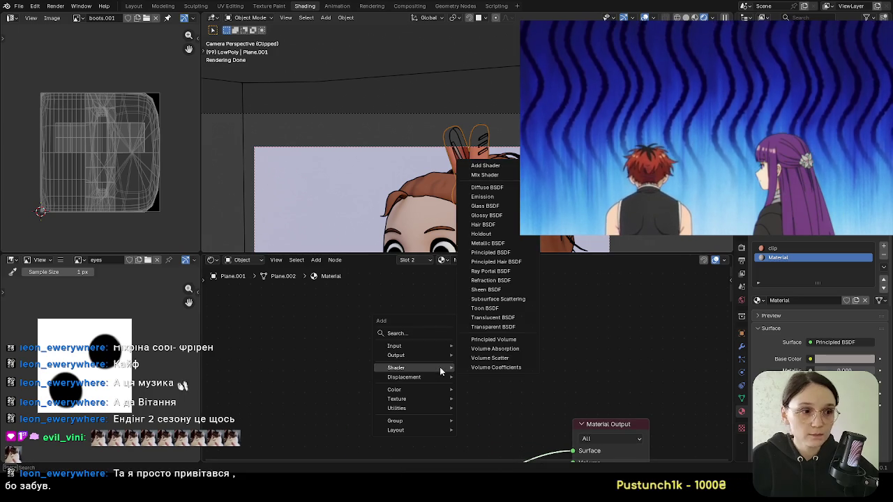
{"action": "left_click", "coordinate": [488, 307]}
{"action": "left_click", "coordinate": [438, 377]}
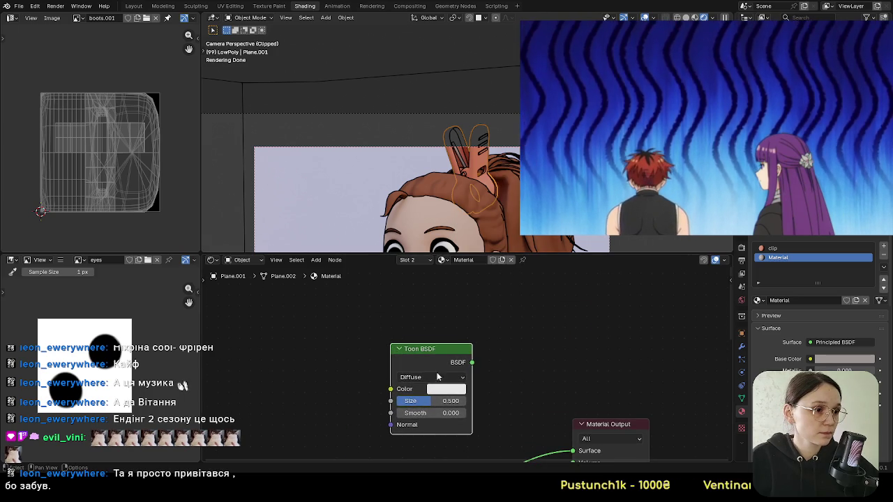